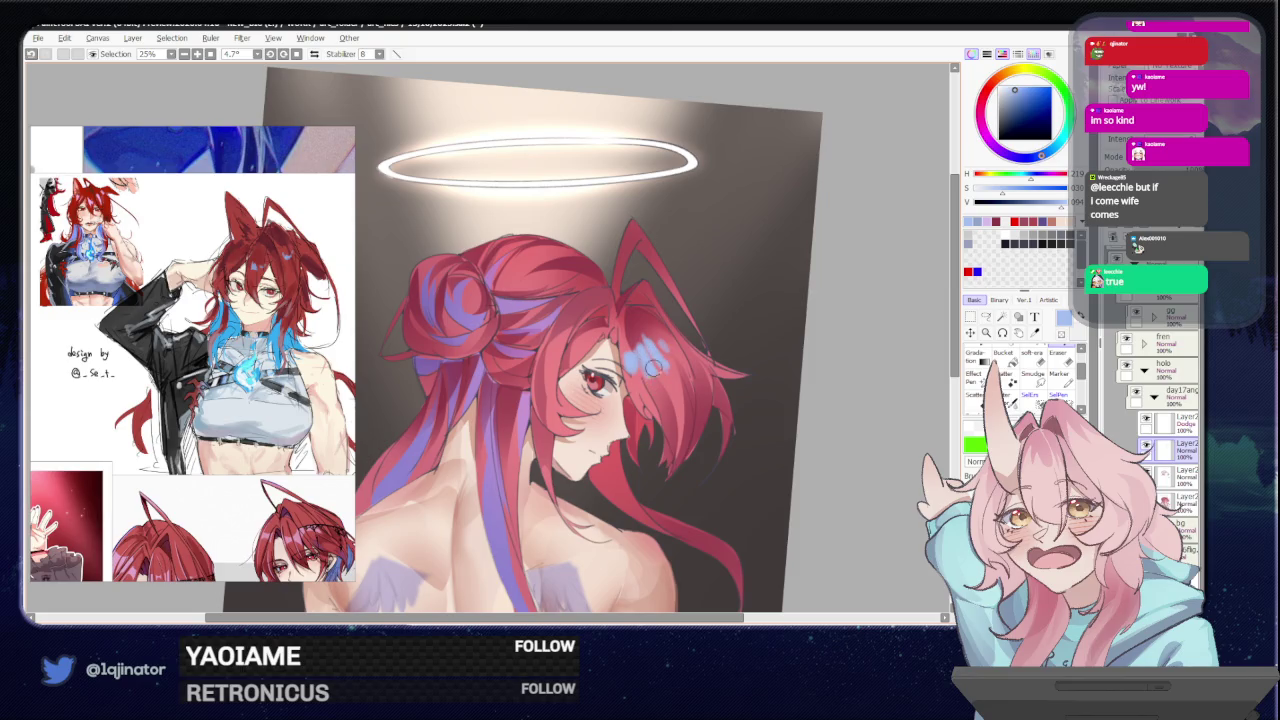
- Repaint the blue patch near the ear in red, undoing and redoing to compare
mouse_move(660, 345)
mouse_down()
mouse_move(635, 362)
mouse_move(652, 340)
mouse_move(682, 390)
mouse_up()
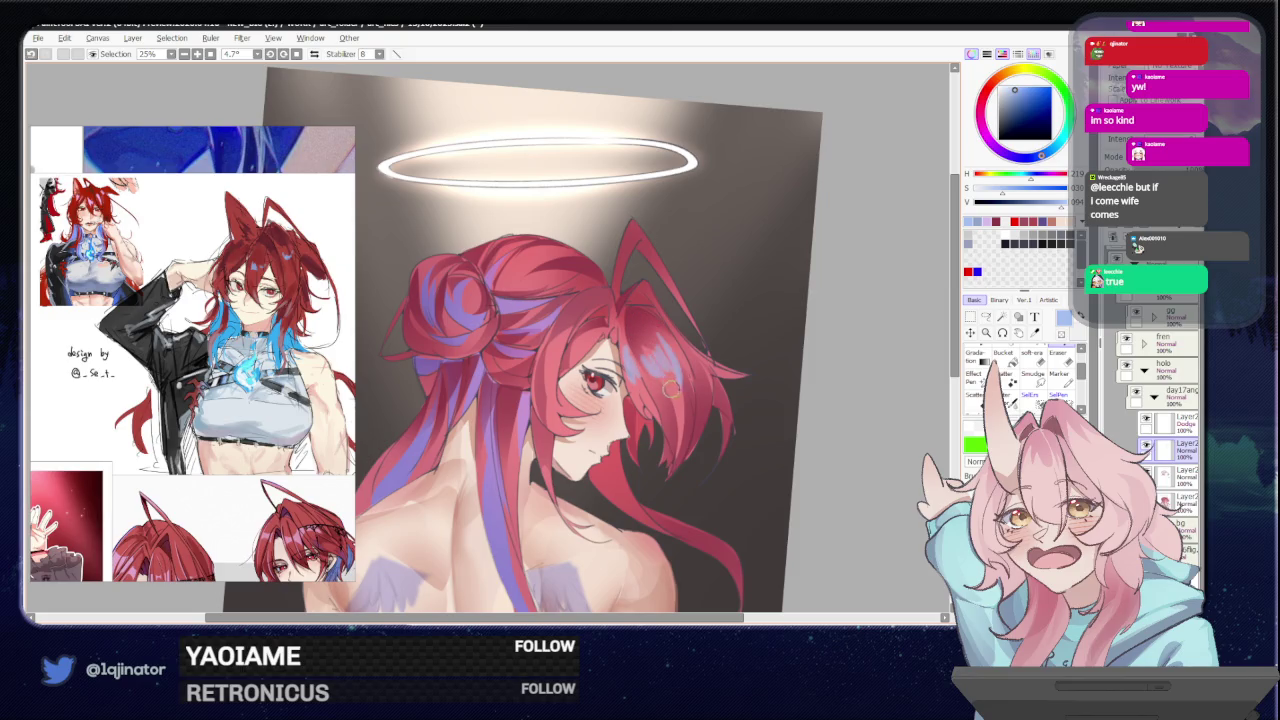
drag(652, 328, 675, 388)
key(ctrl+z)
mouse_move(664, 330)
mouse_down()
mouse_move(656, 343)
mouse_move(630, 336)
mouse_move(669, 349)
mouse_up()
key(ctrl+z)
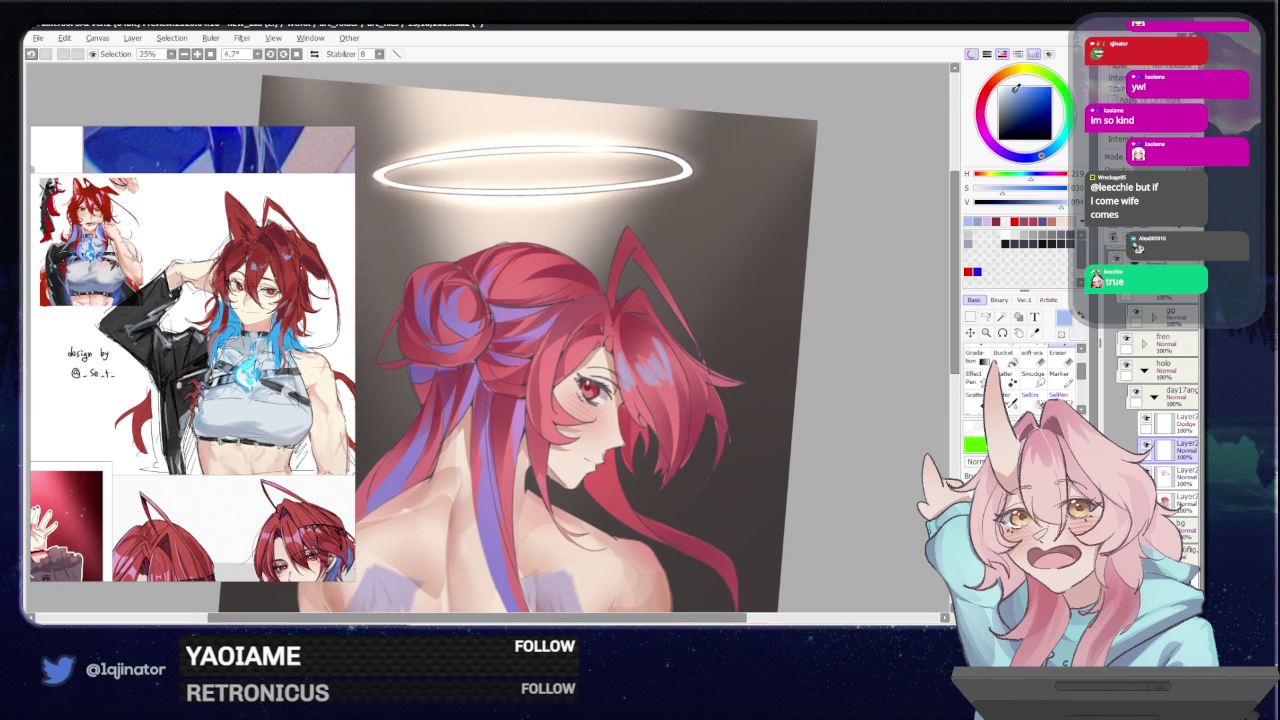
- Pick a light cyan and paint a sheen stroke on the hair beside the hairclip
click(1055, 148)
click(1013, 88)
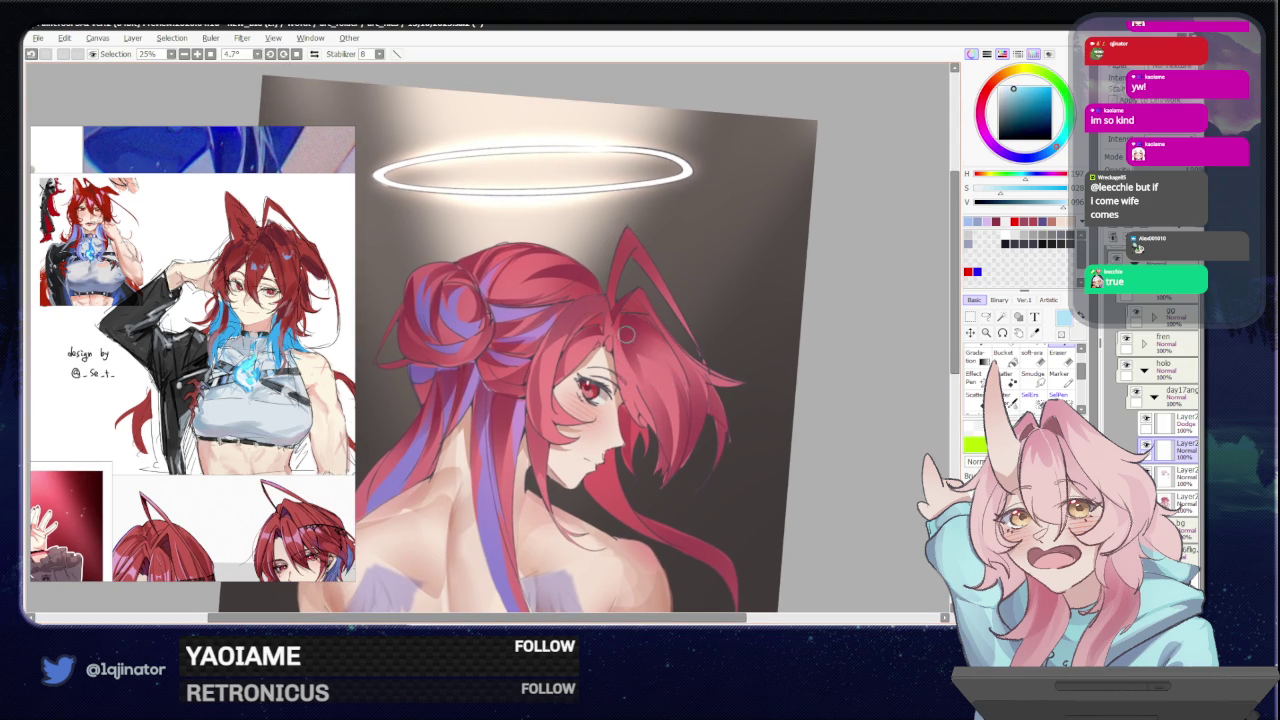
drag(630, 354, 638, 372)
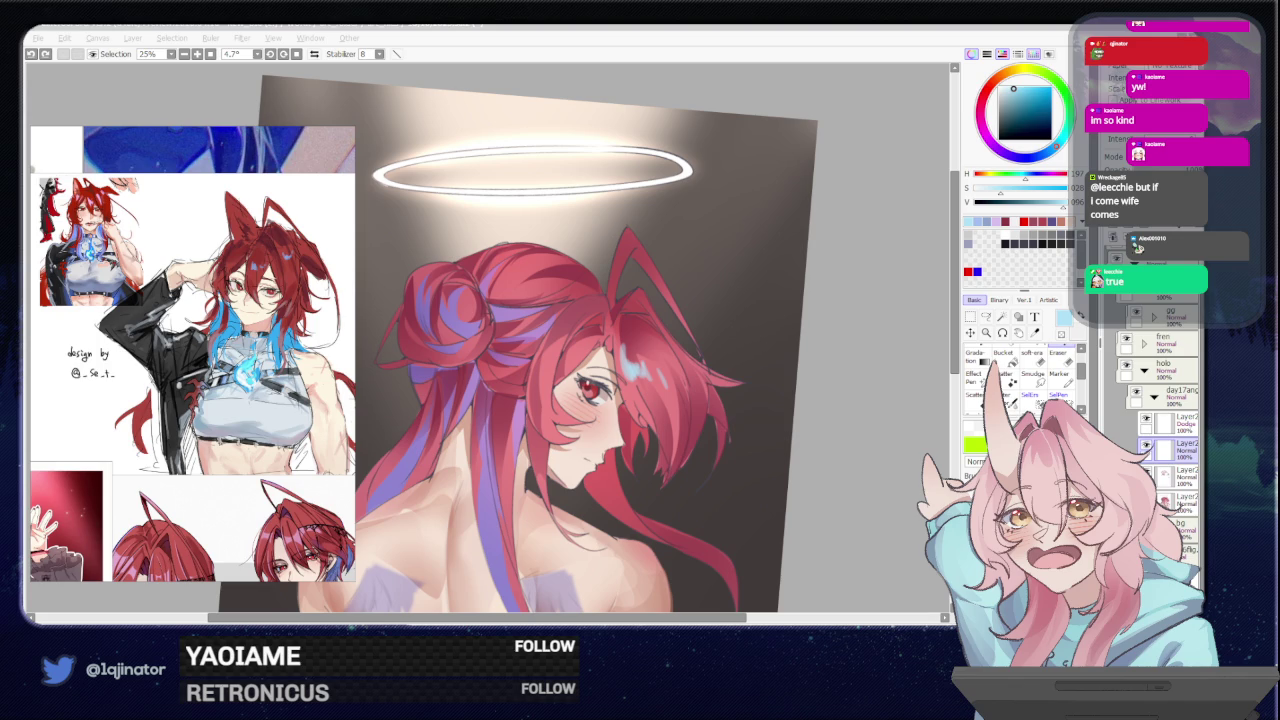
click(855, 352)
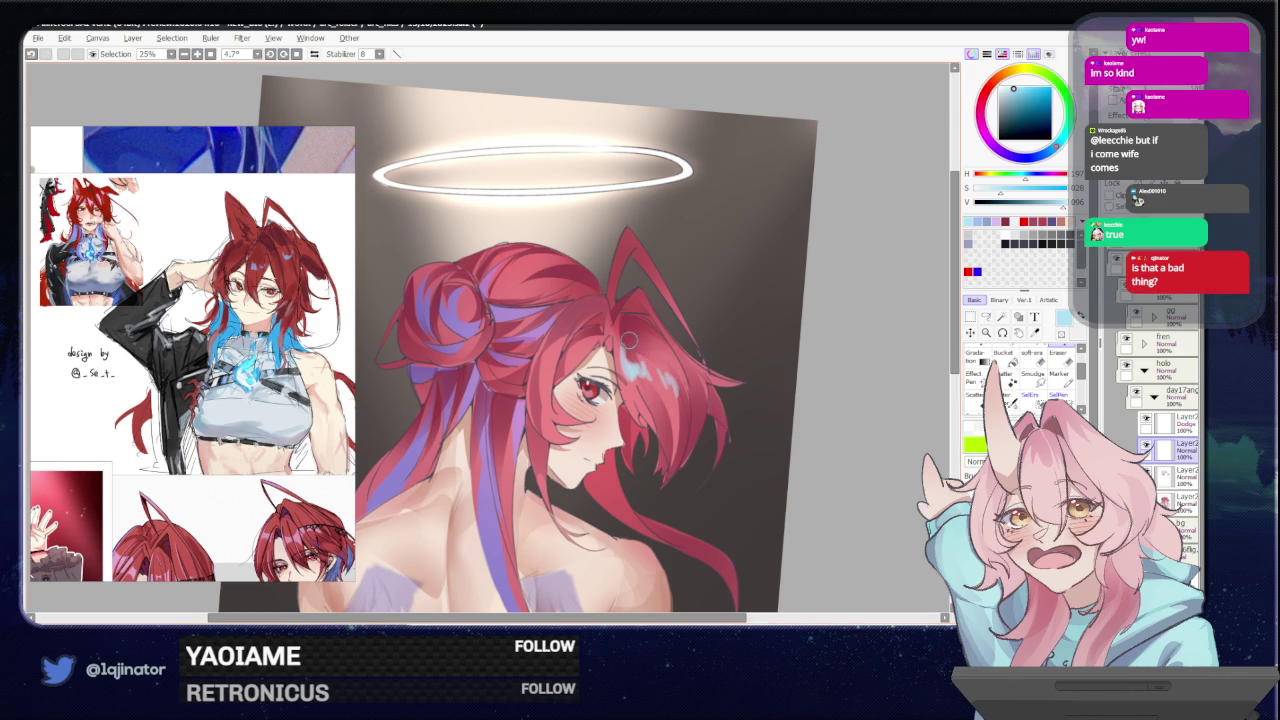
- Retouch the red hair strands near the character's eye with small brush strokes
key(alt+Tab)
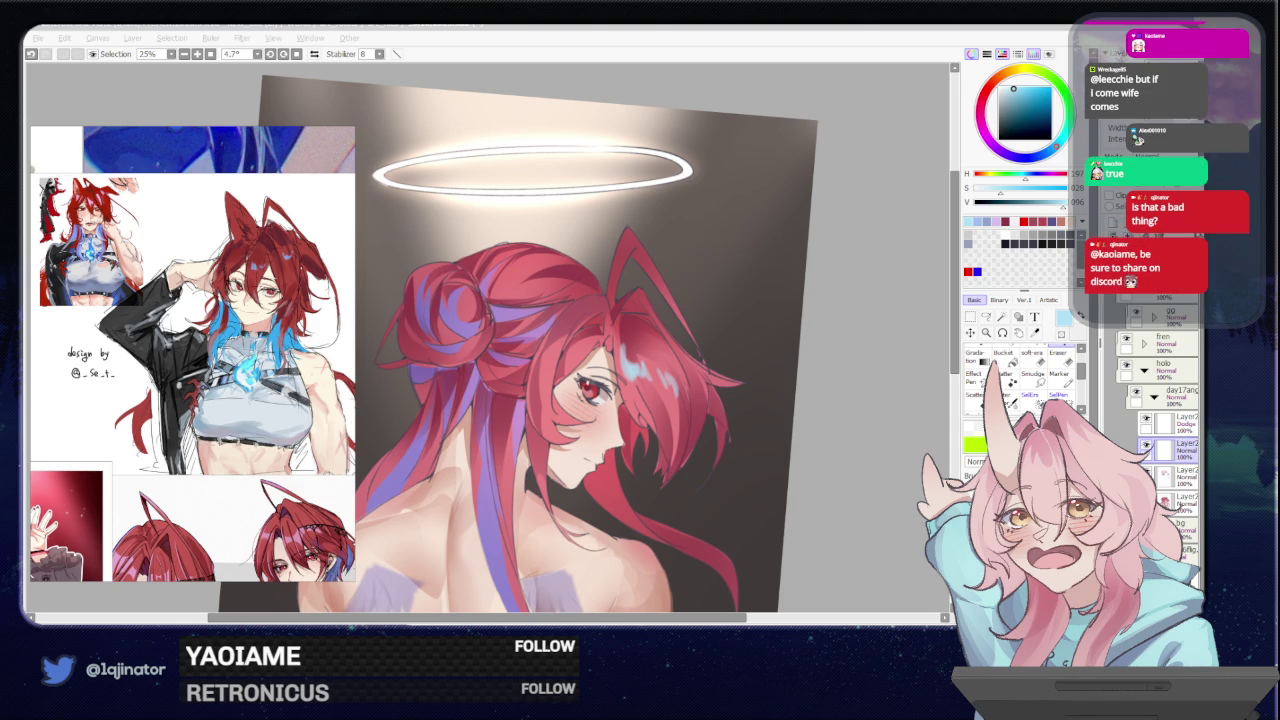
click(864, 387)
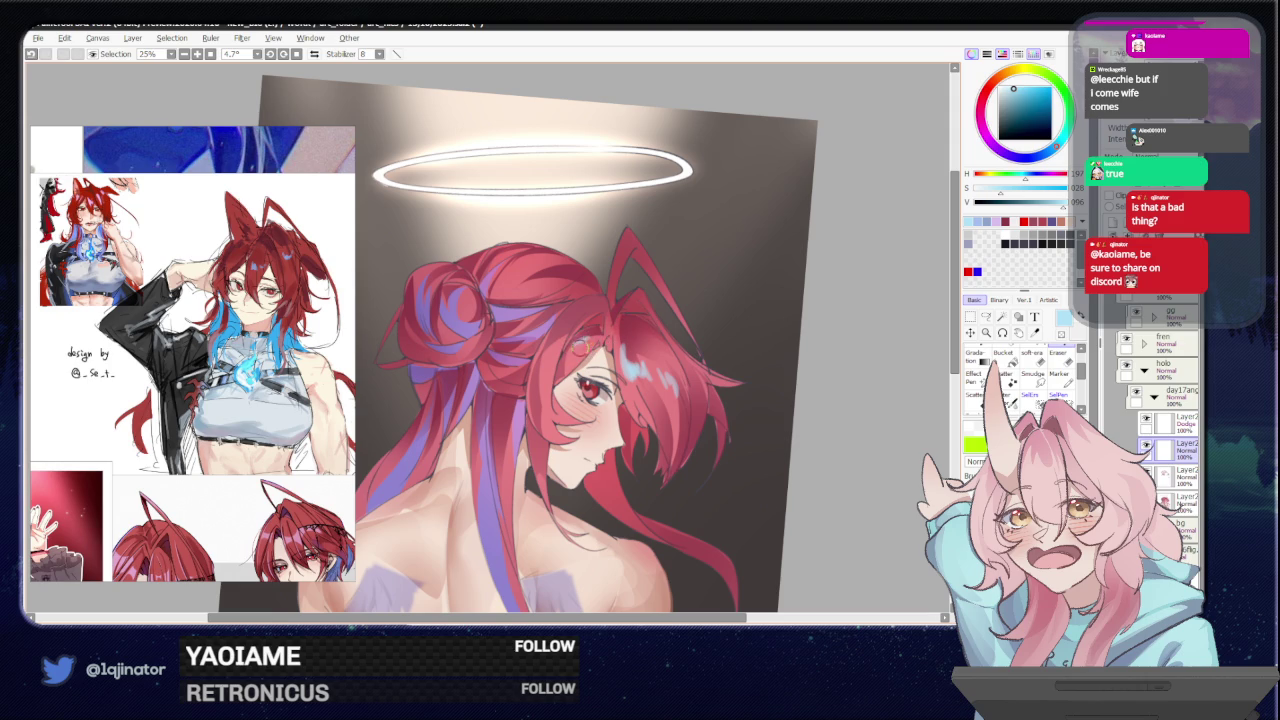
drag(590, 350, 581, 345)
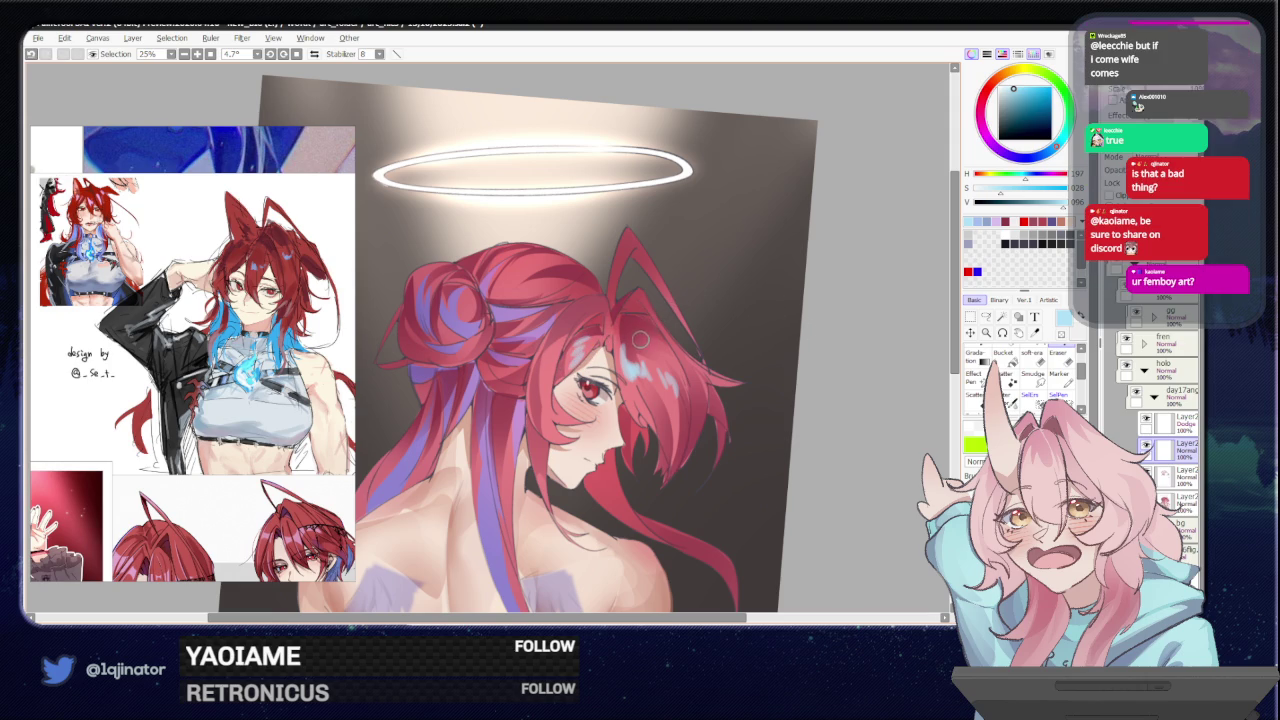
drag(641, 340, 577, 358)
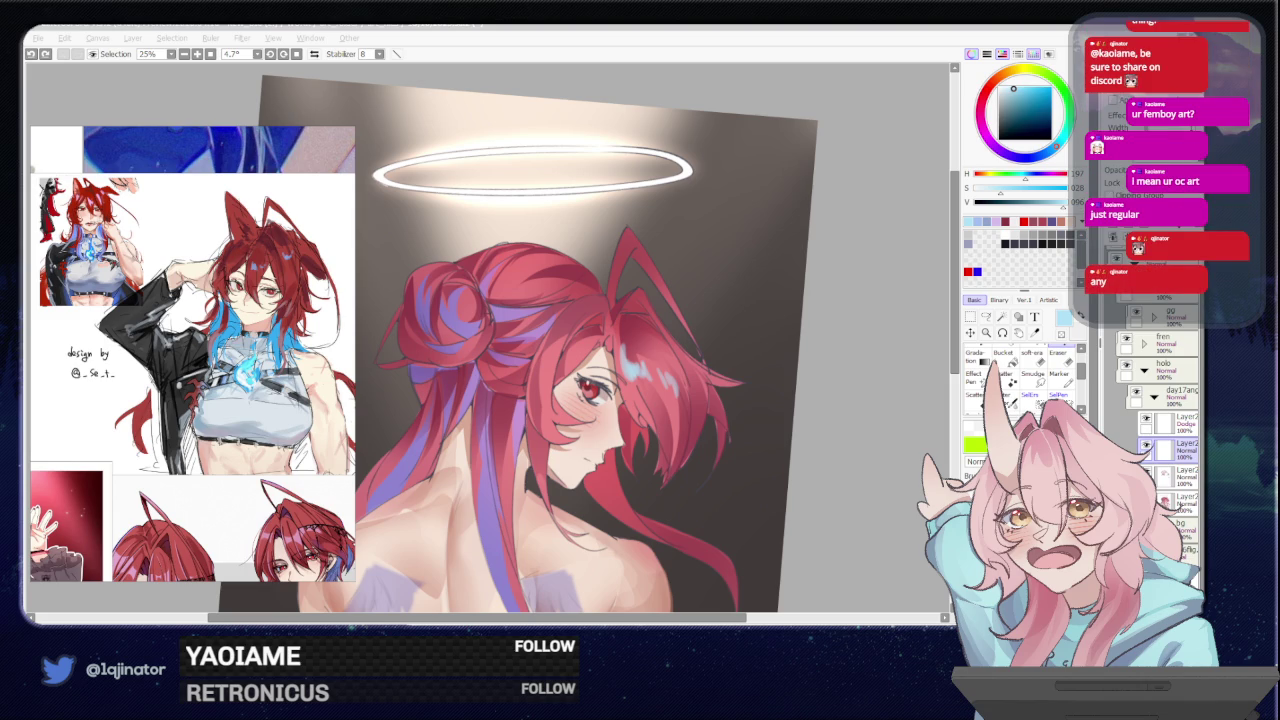
click(867, 354)
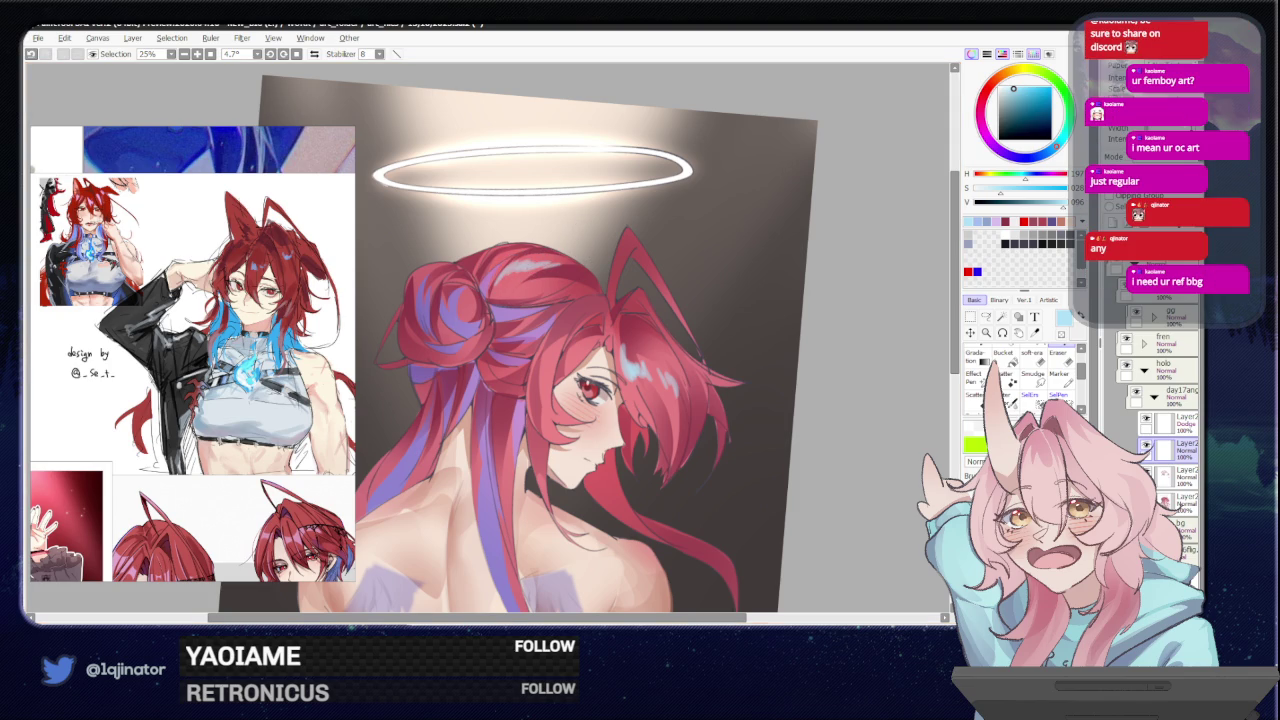
click(59, 397)
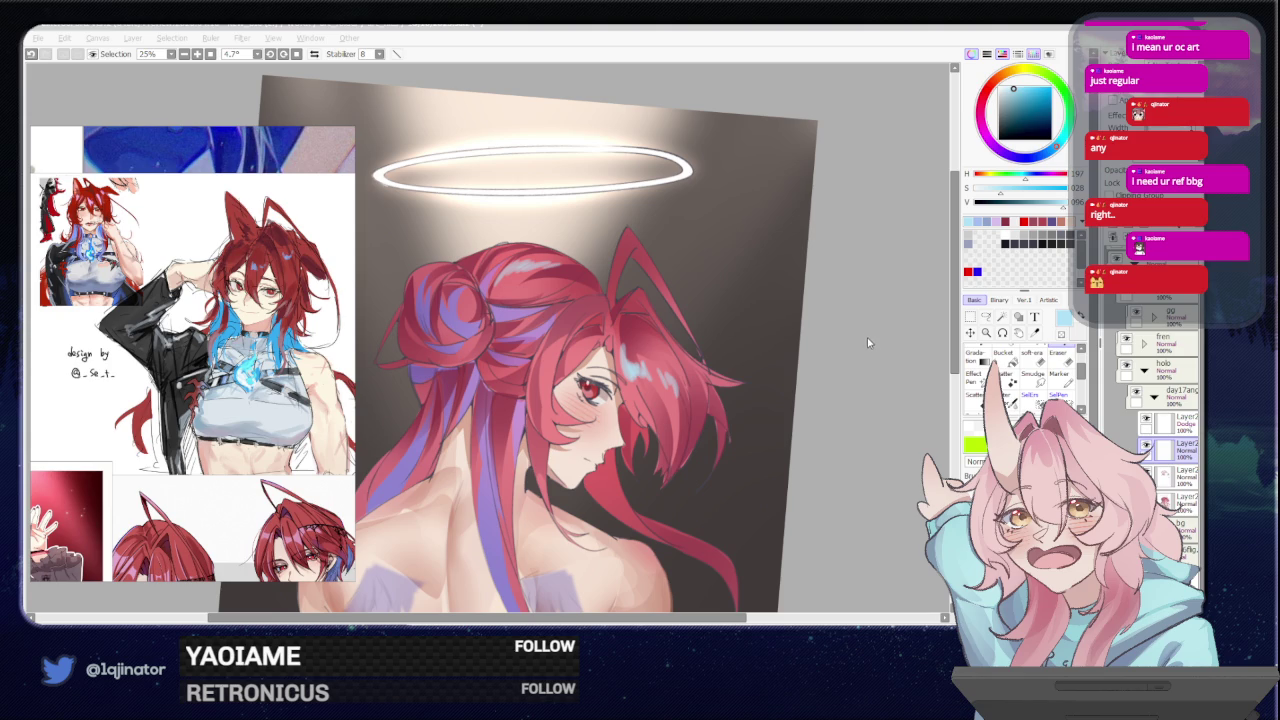
- Pan the canvas and lessen its tilt to reveal more of the bare back
drag(600, 252, 585, 302)
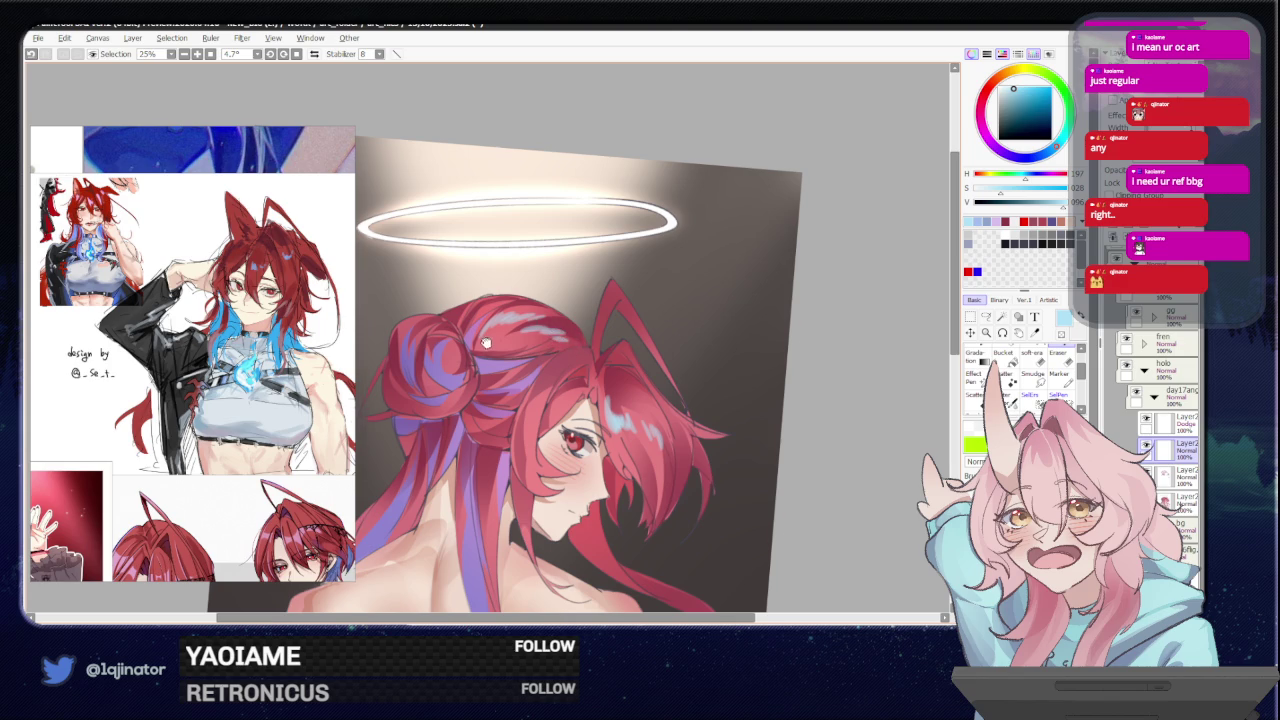
drag(485, 343, 511, 339)
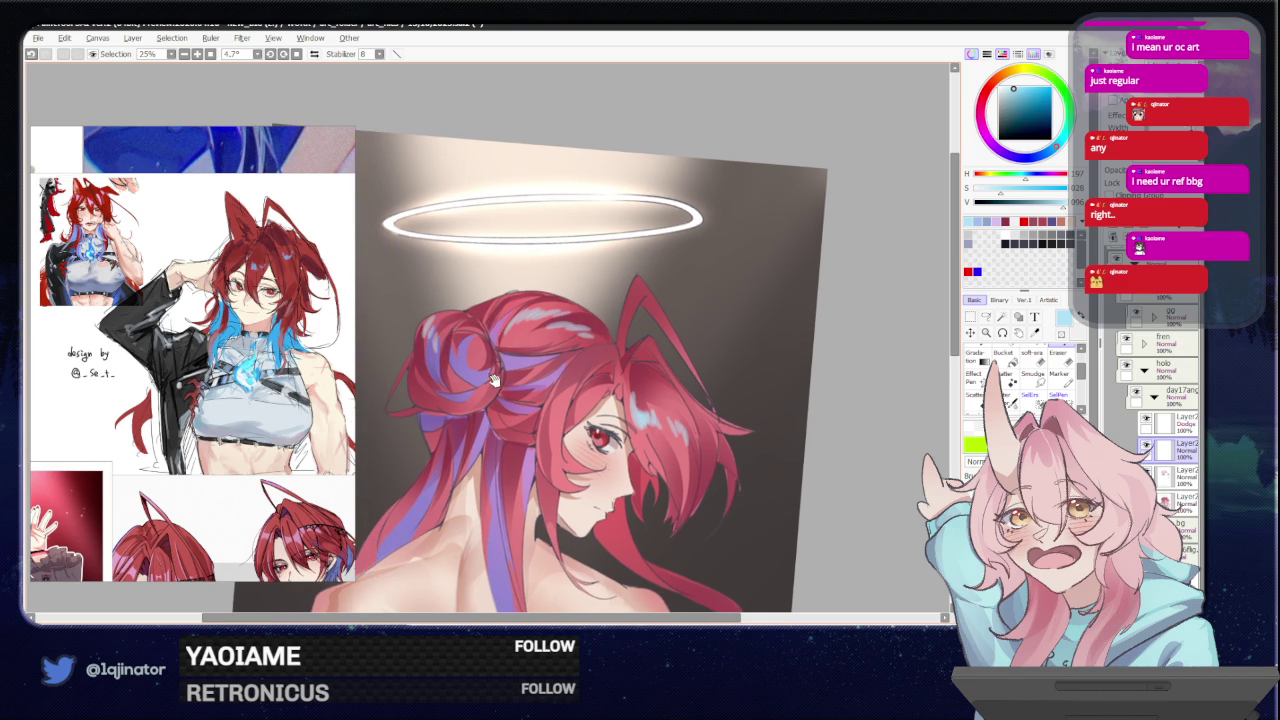
drag(493, 380, 503, 340)
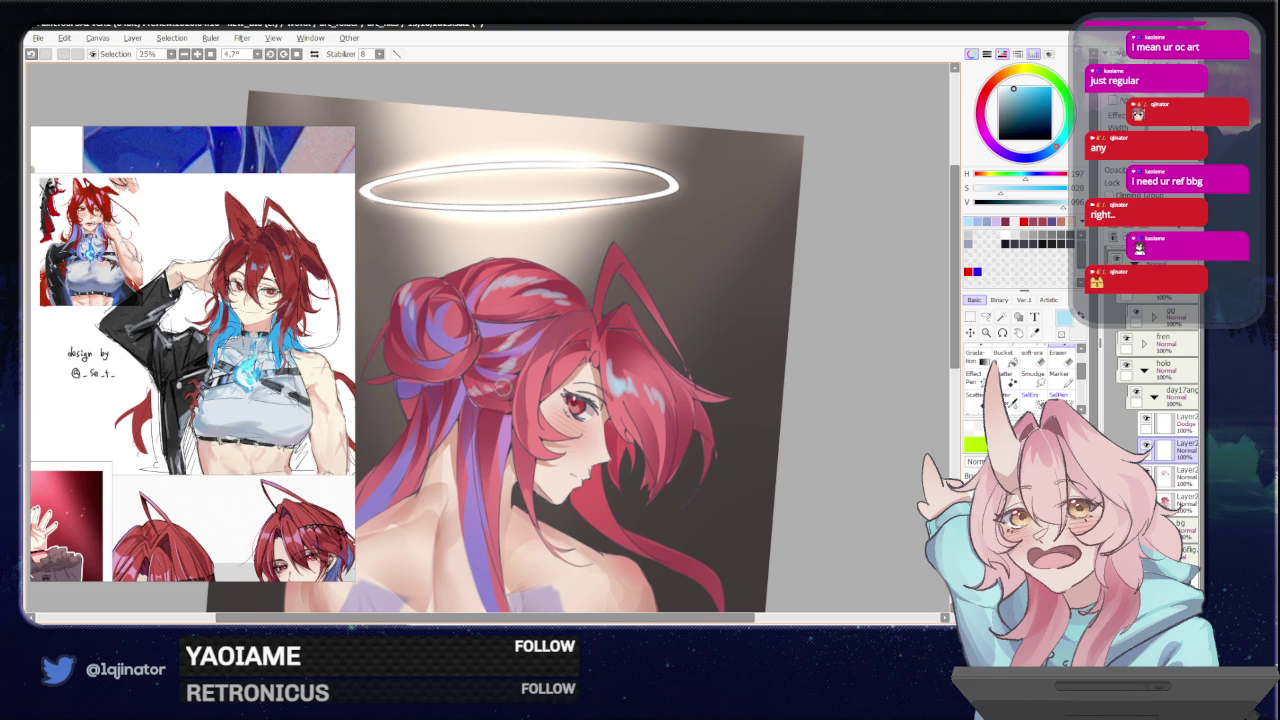
drag(506, 388, 511, 443)
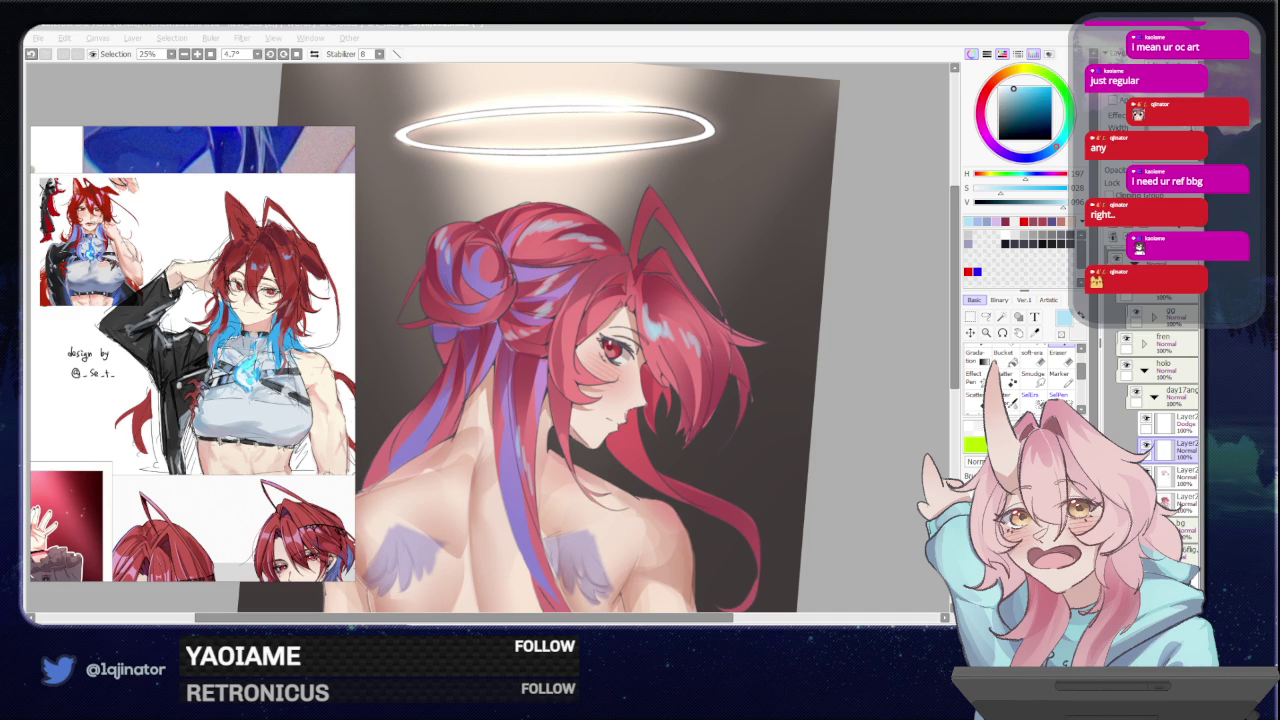
- Reset the rotation upright, retouch the hair over the back, and zoom out to 12.5%
click(849, 383)
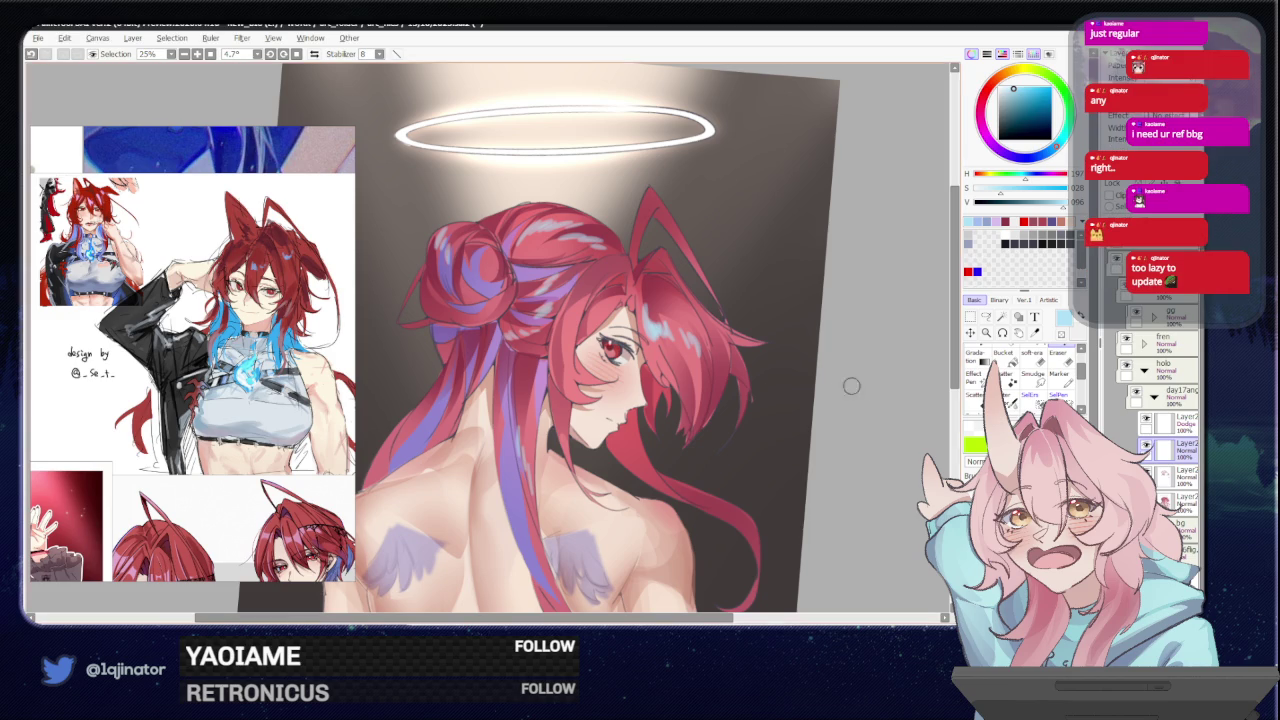
key(Home)
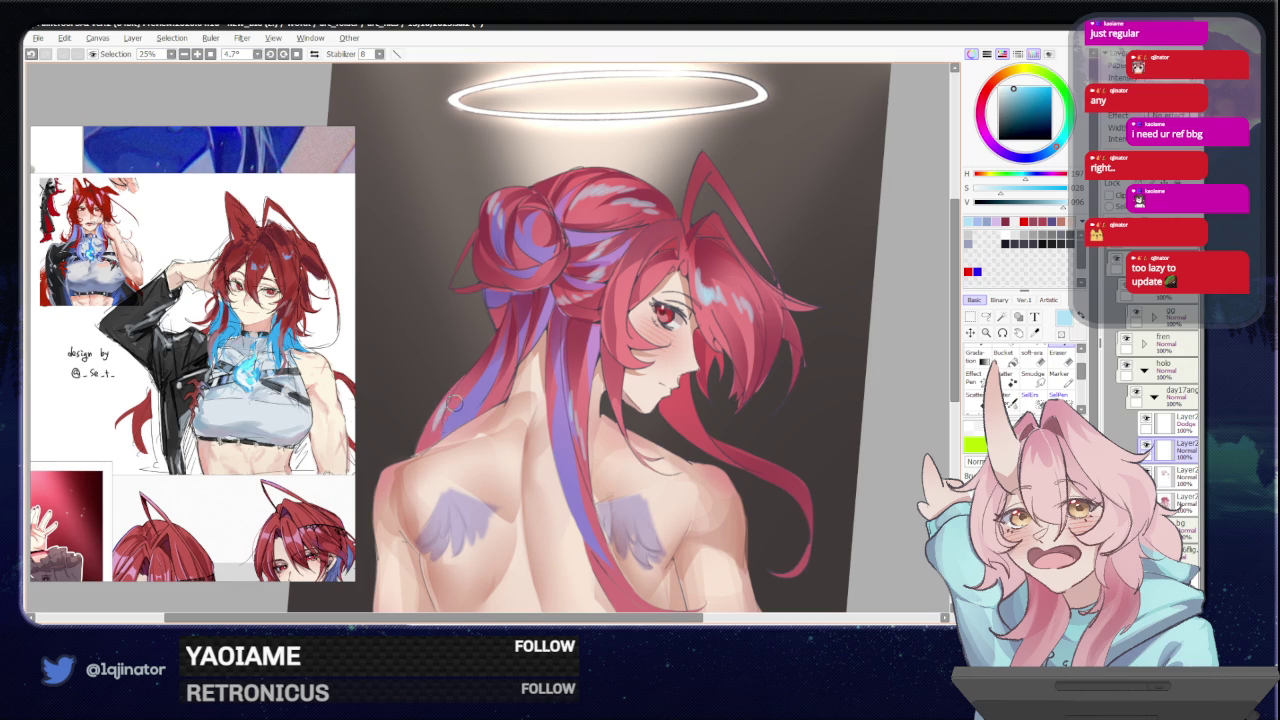
mouse_move(482, 380)
mouse_down()
mouse_move(457, 419)
mouse_move(481, 387)
mouse_up()
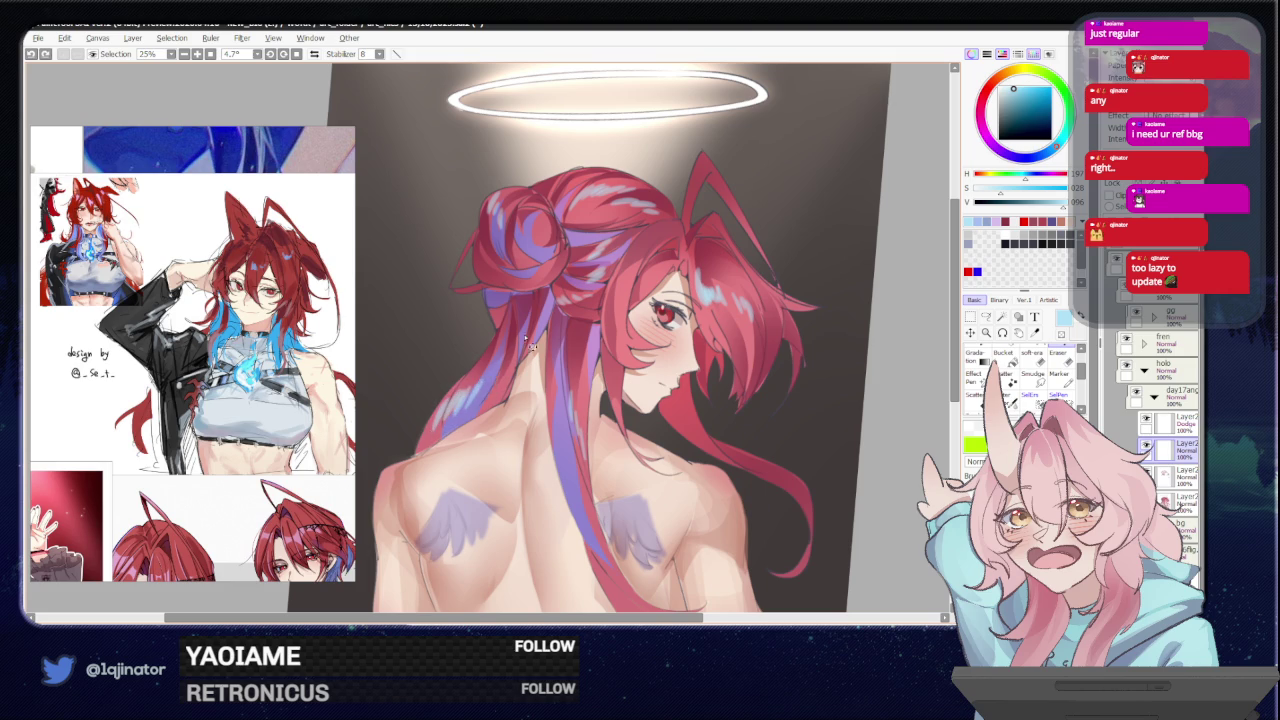
drag(704, 412, 609, 326)
key(minus)
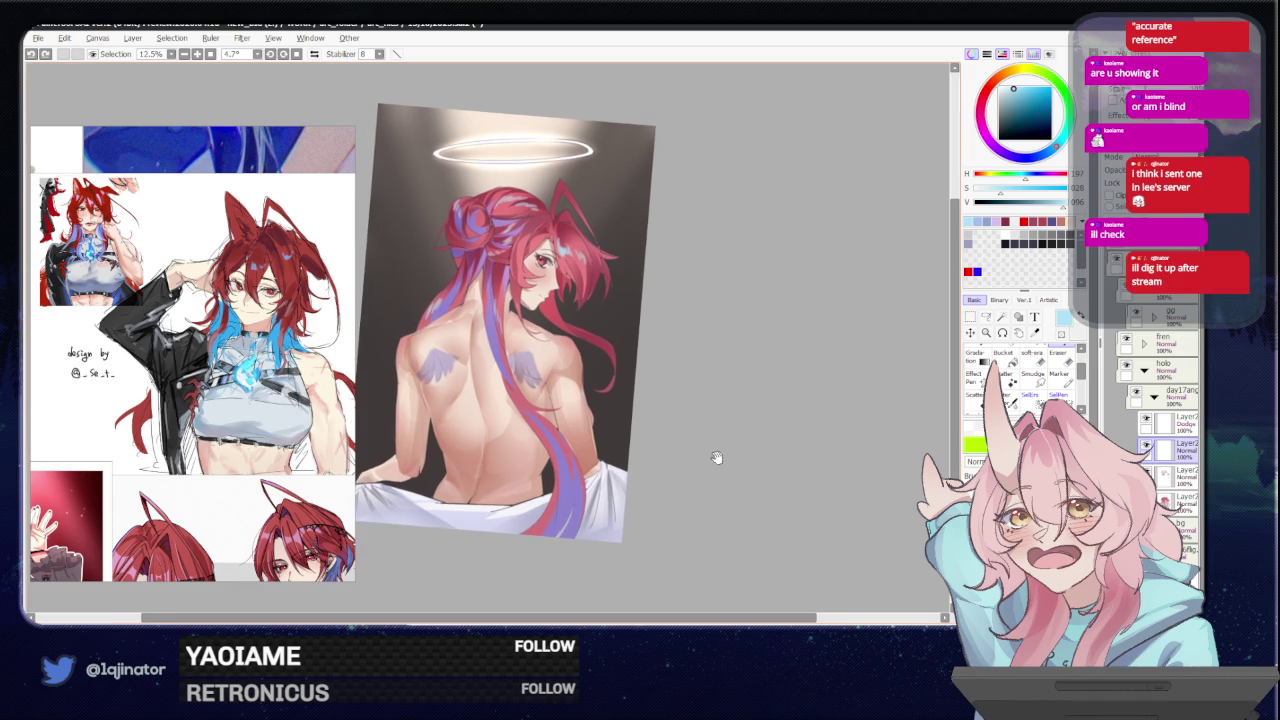
- Nudge the whole illustration slightly in view and open Layer2's blend-mode list
drag(703, 485, 717, 458)
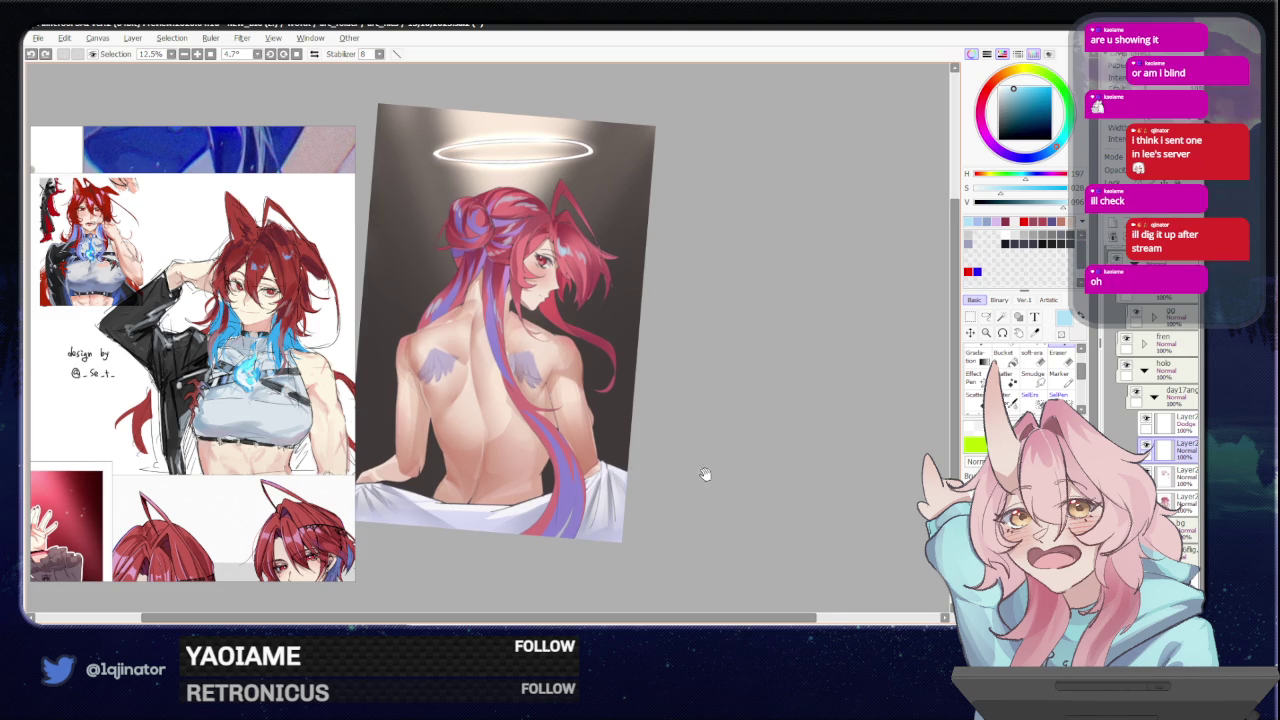
drag(702, 475, 710, 487)
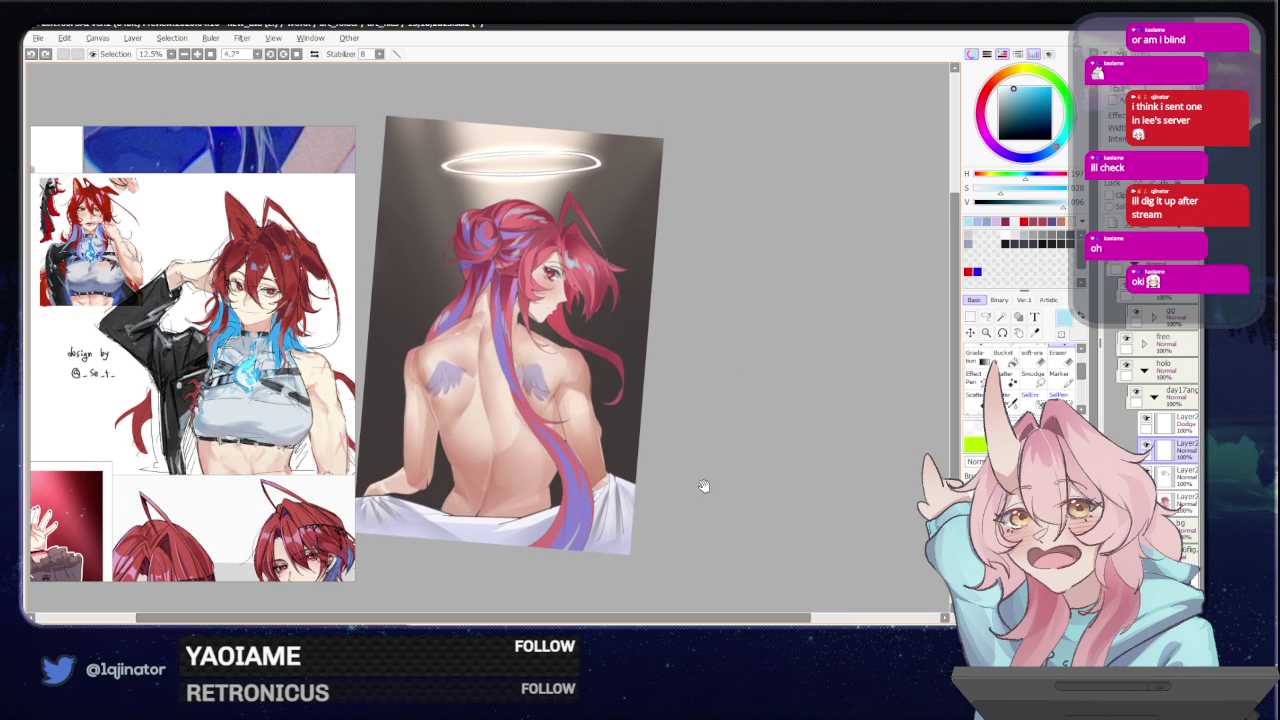
drag(703, 486, 712, 496)
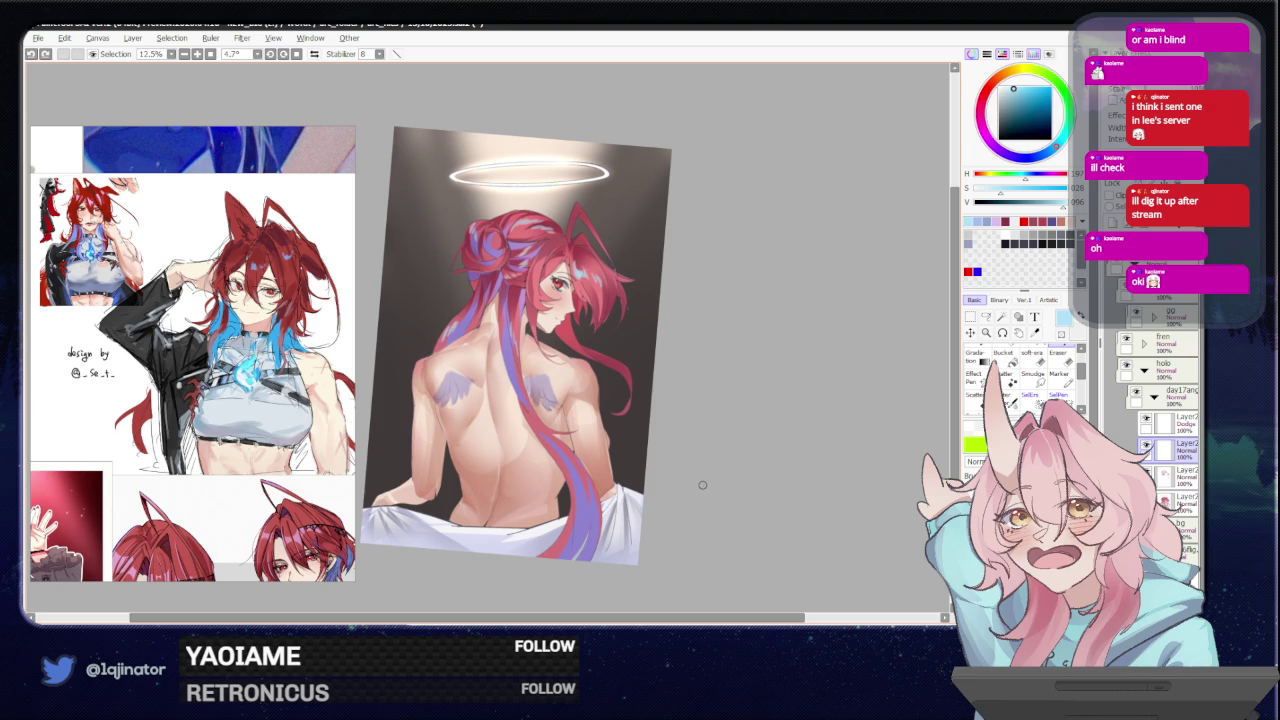
drag(700, 480, 710, 485)
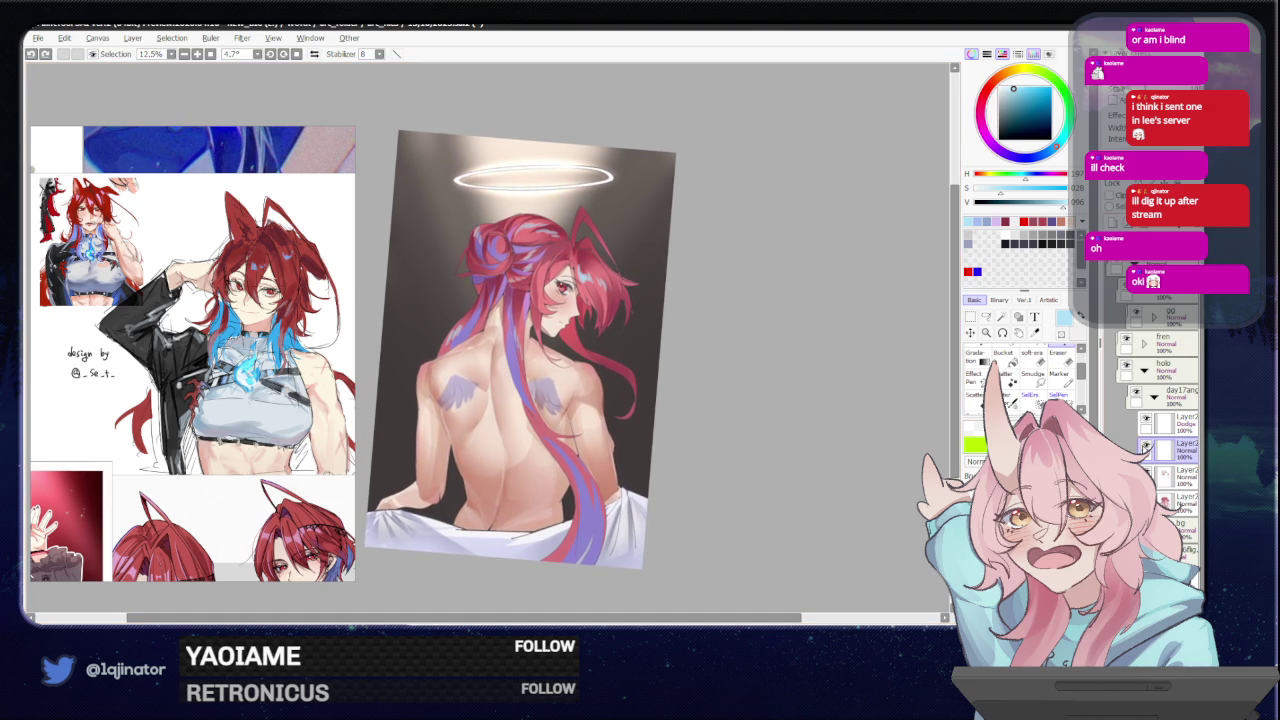
click(1140, 157)
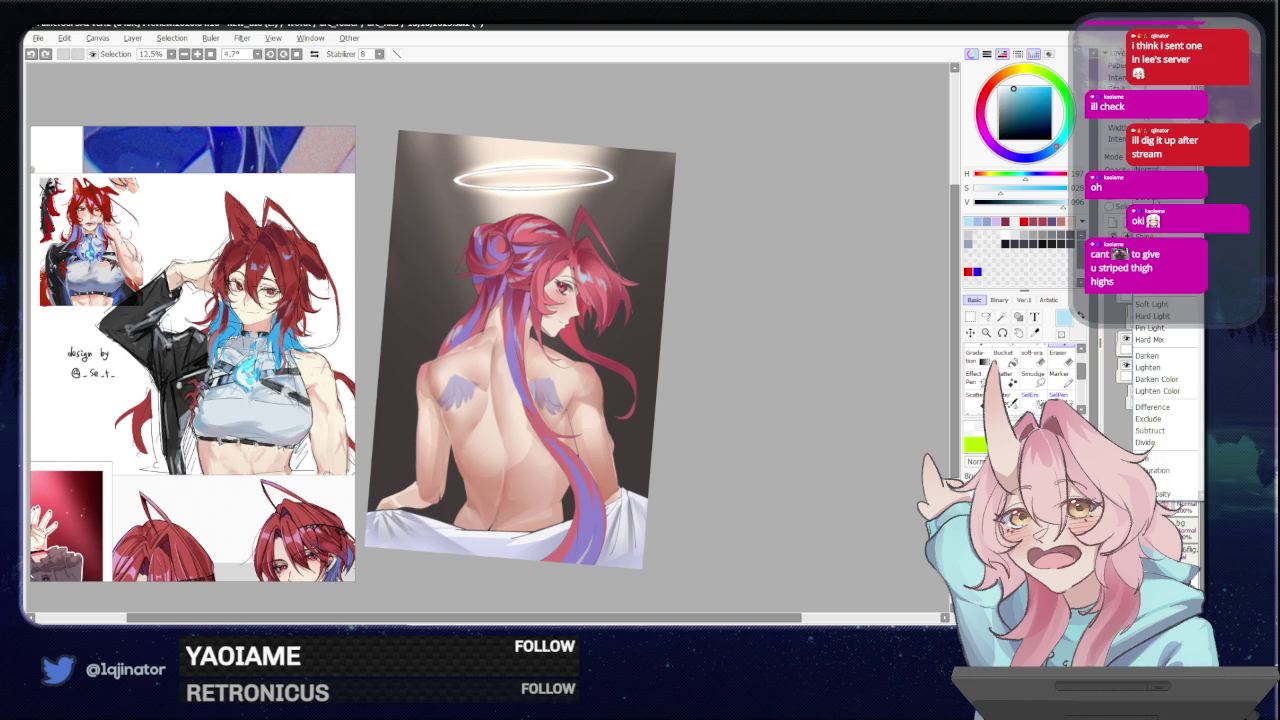
- Set Layer2's blending mode to Overlay
click(1145, 210)
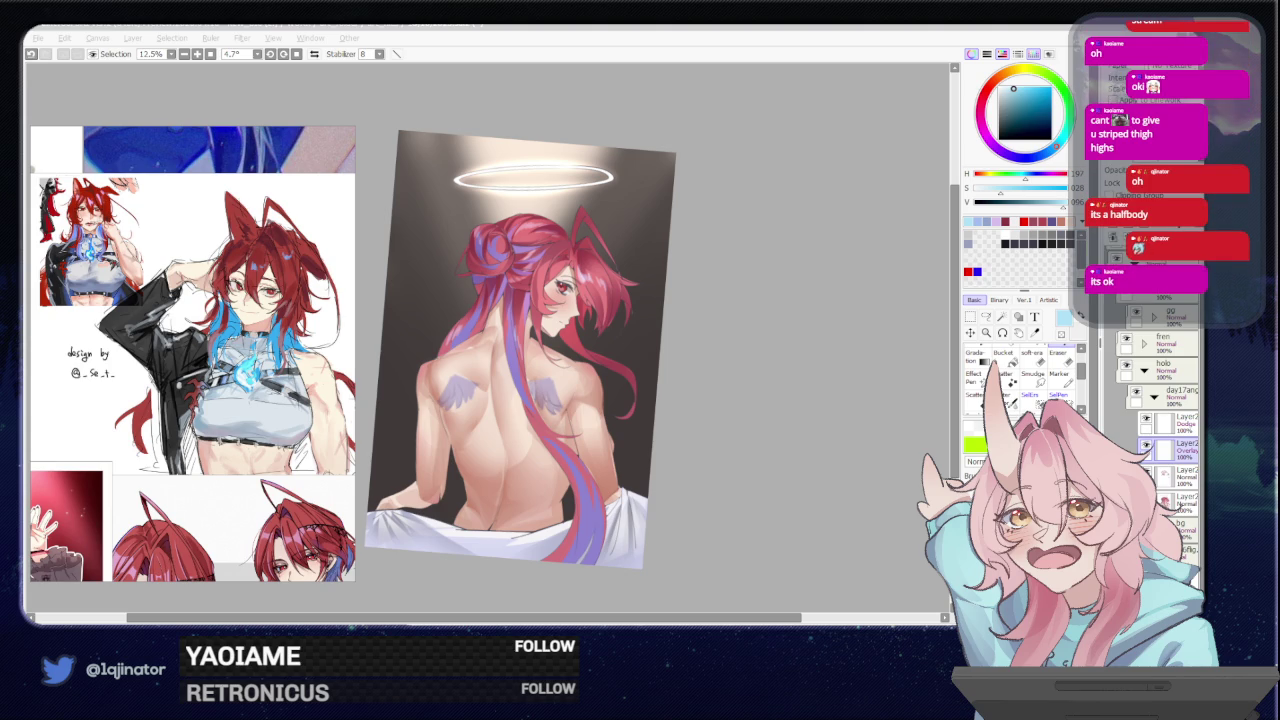
click(770, 412)
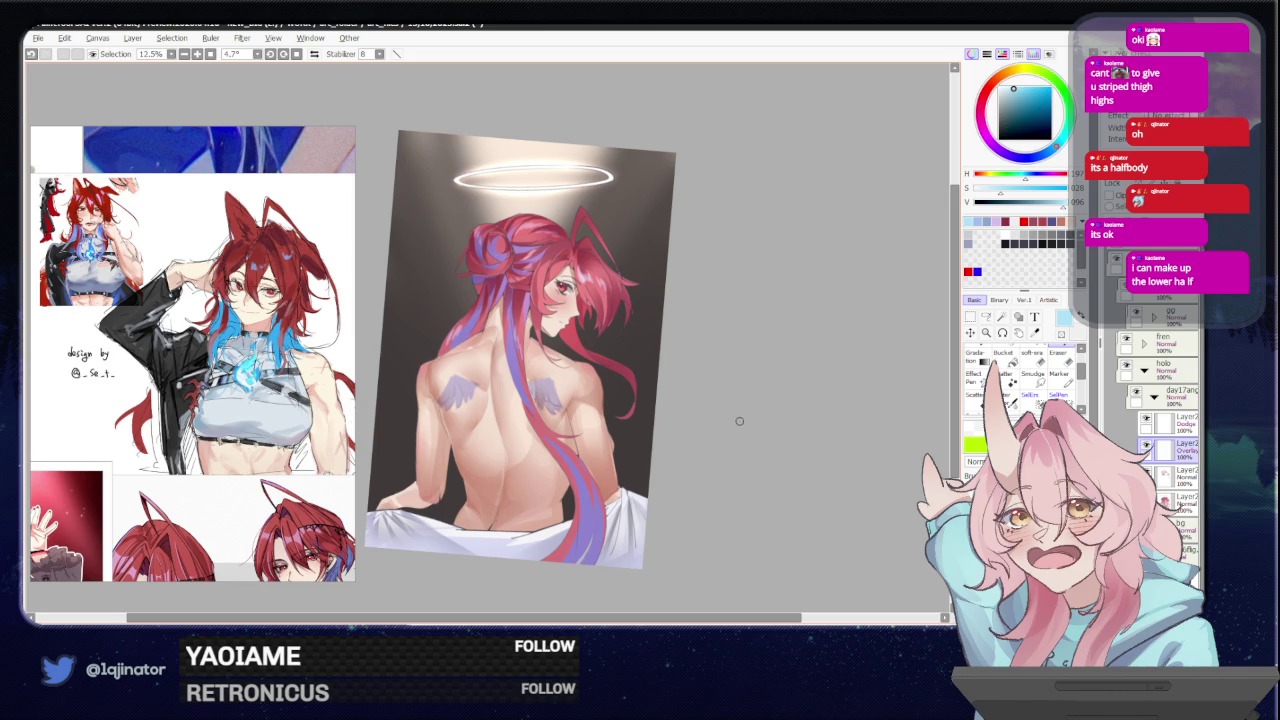
drag(732, 423, 734, 447)
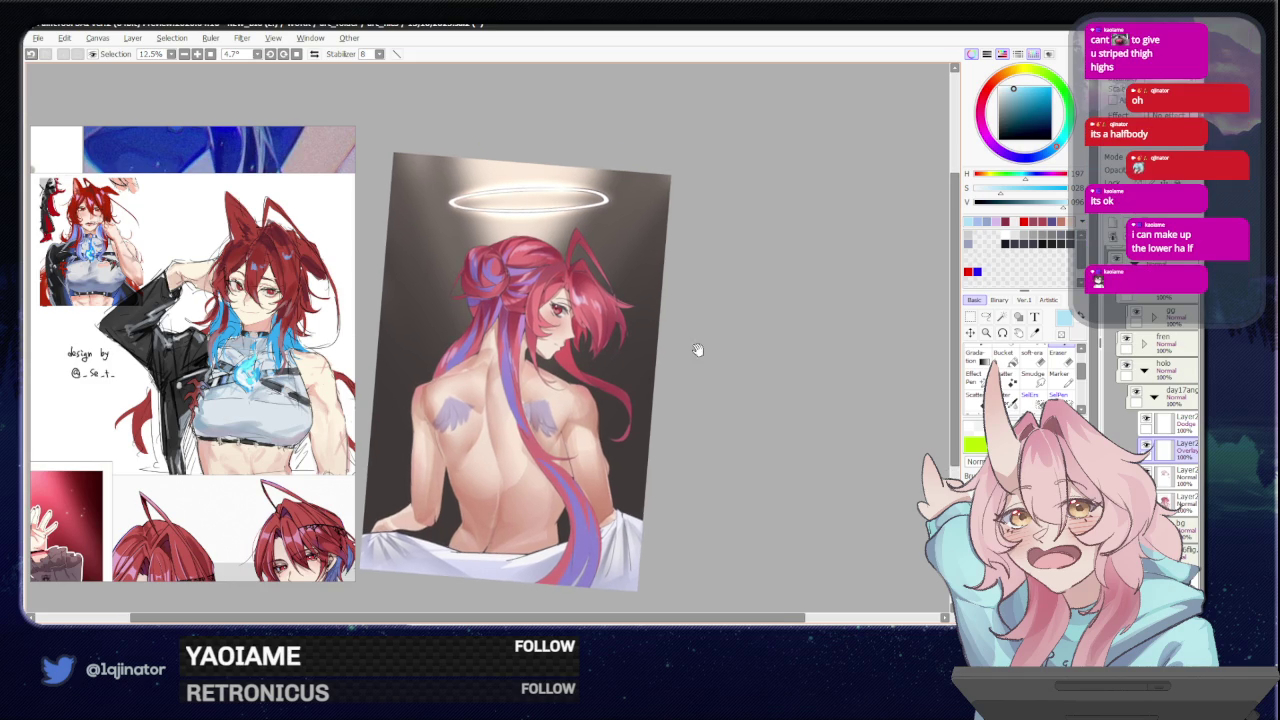
key(alt+Tab)
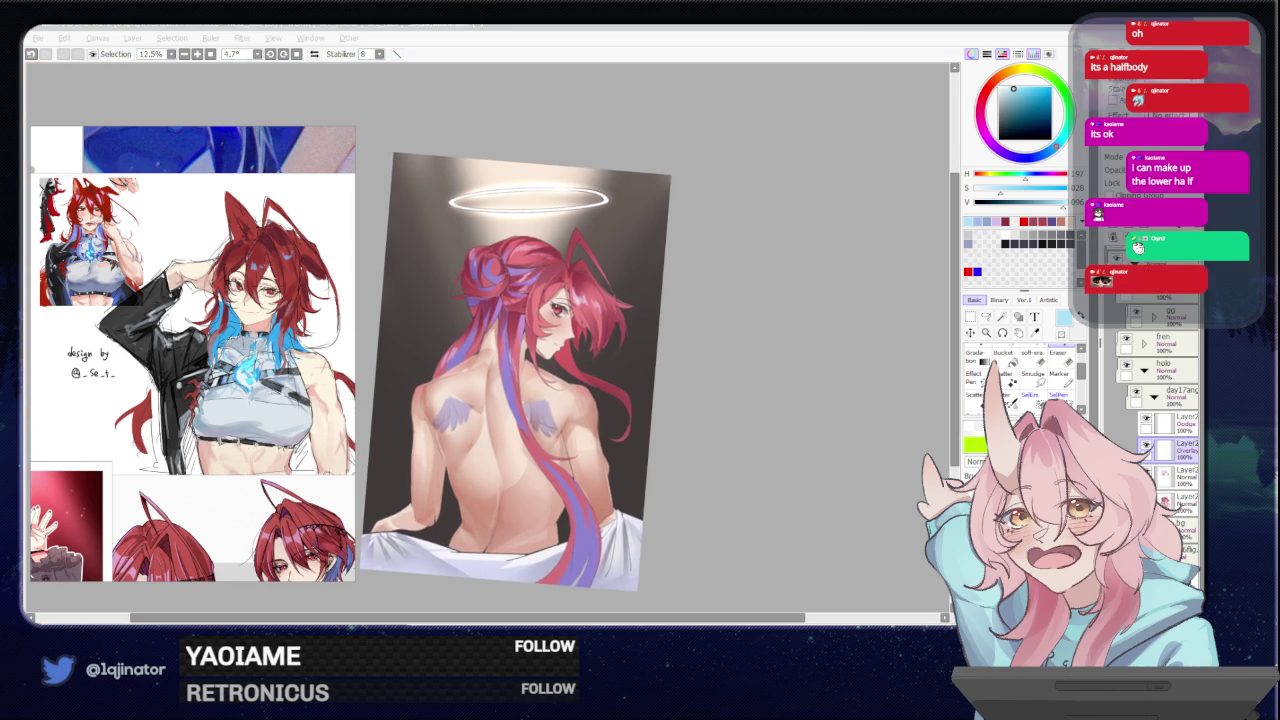
click(759, 437)
drag(731, 495, 721, 480)
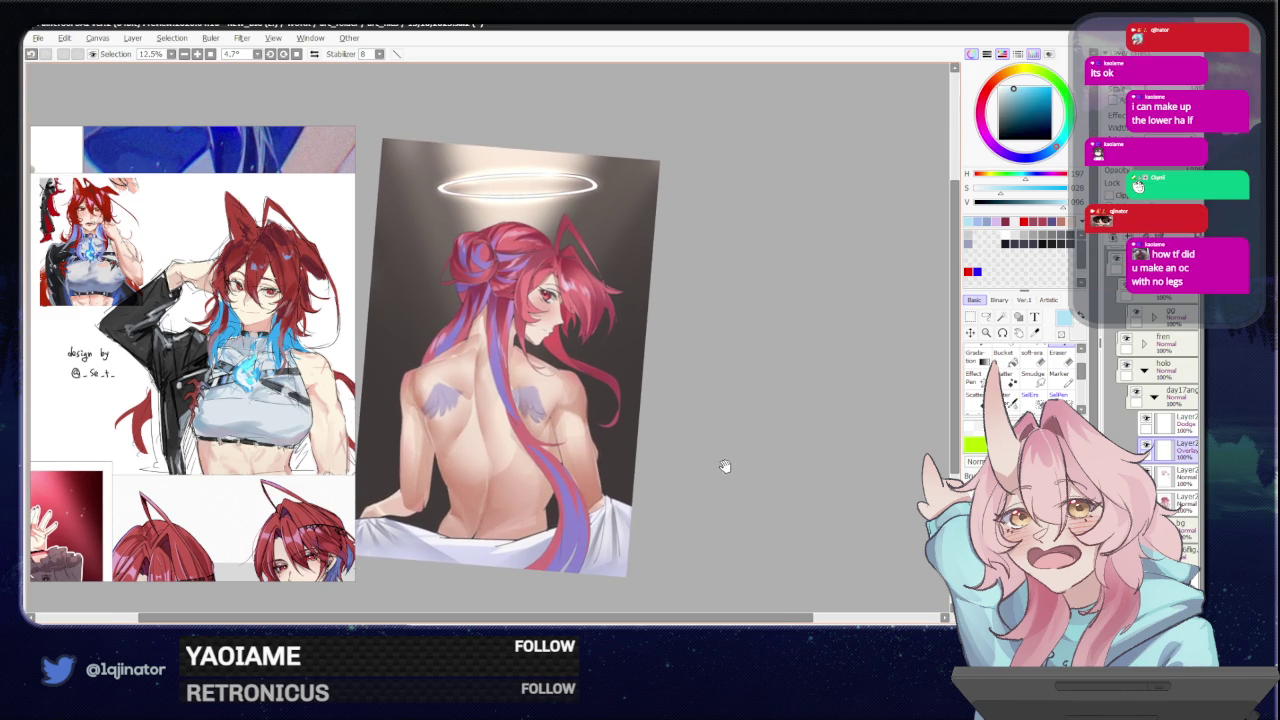
drag(725, 466, 732, 473)
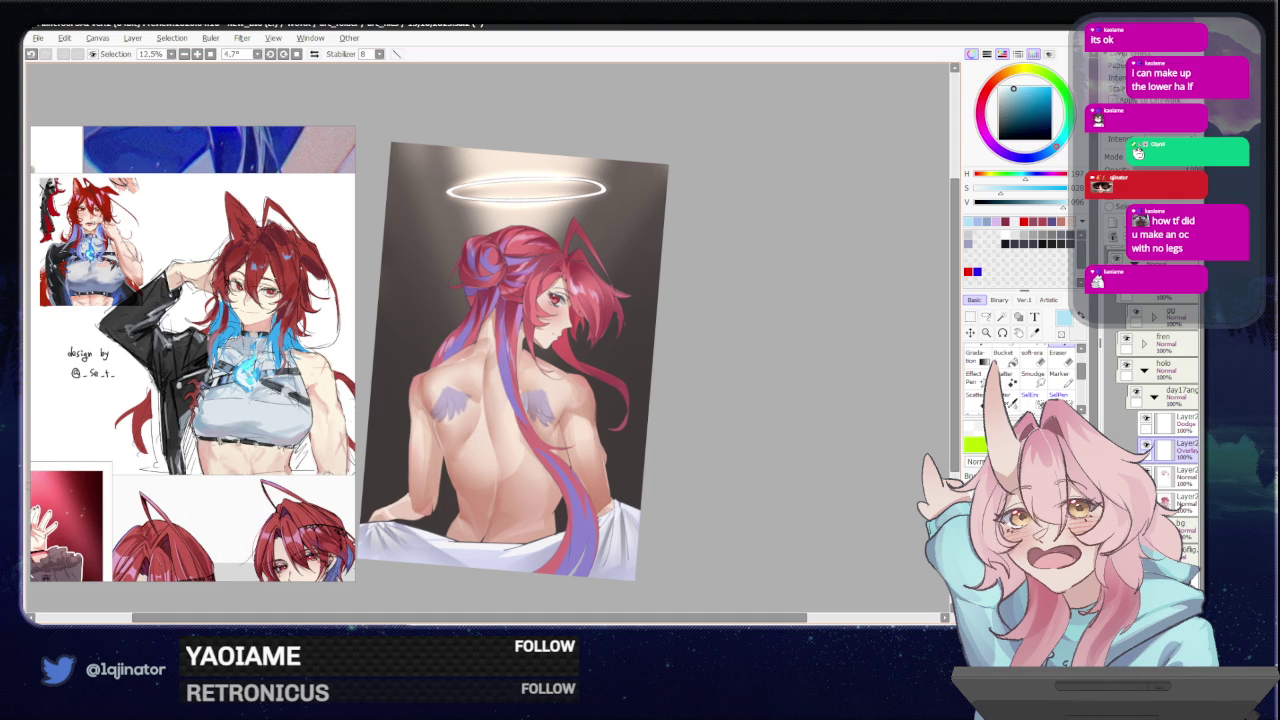
key(alt+Tab)
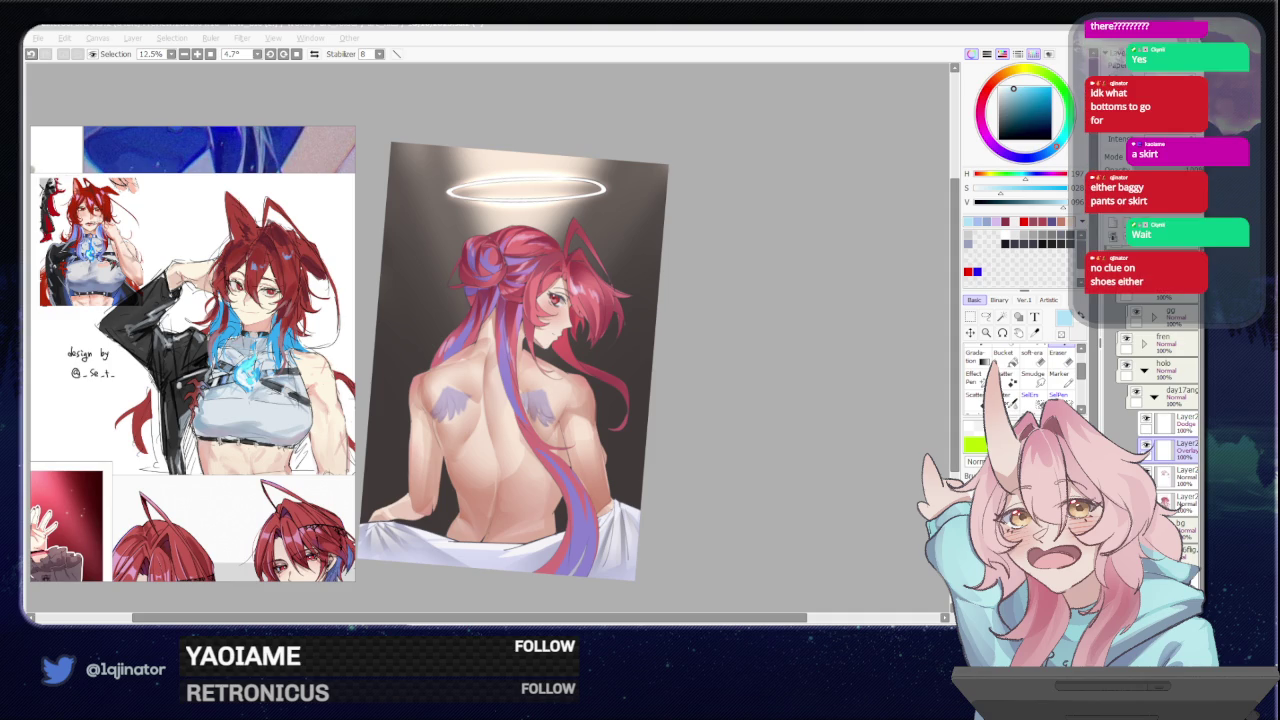
- Switch the hair highlight layer from Overlay to Normal at lower opacity, then zoom in
click(757, 442)
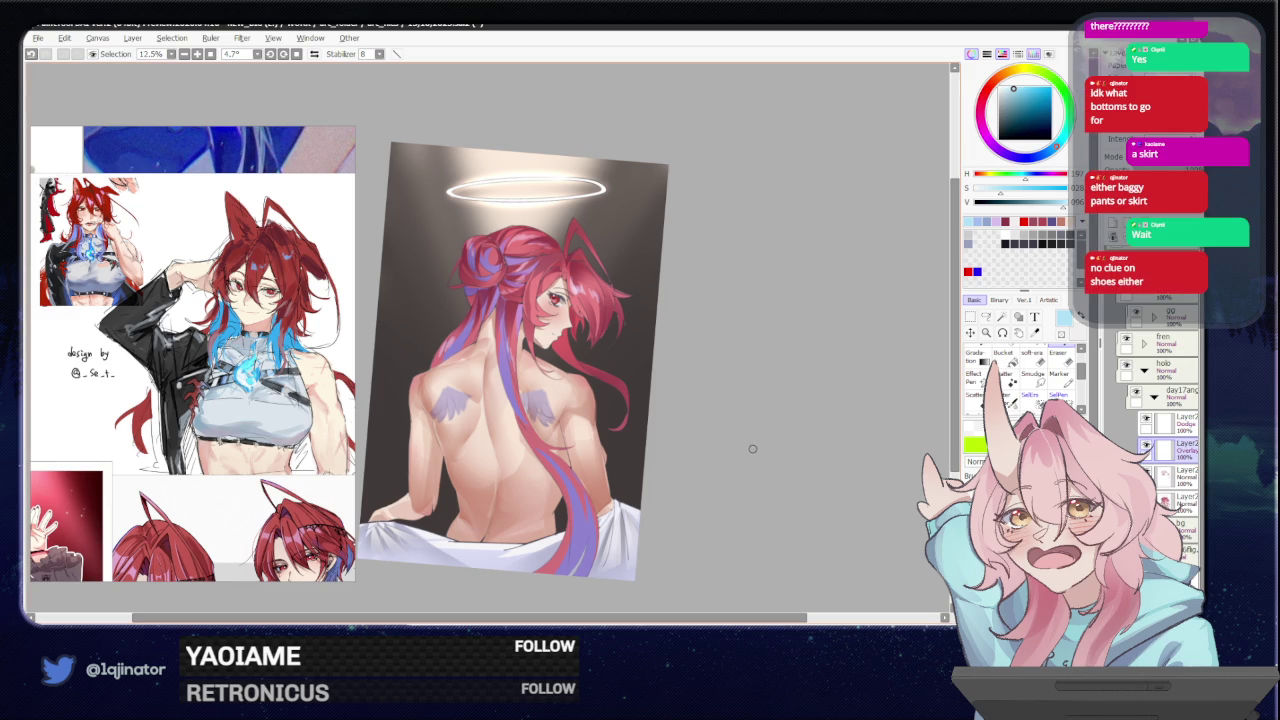
click(1147, 447)
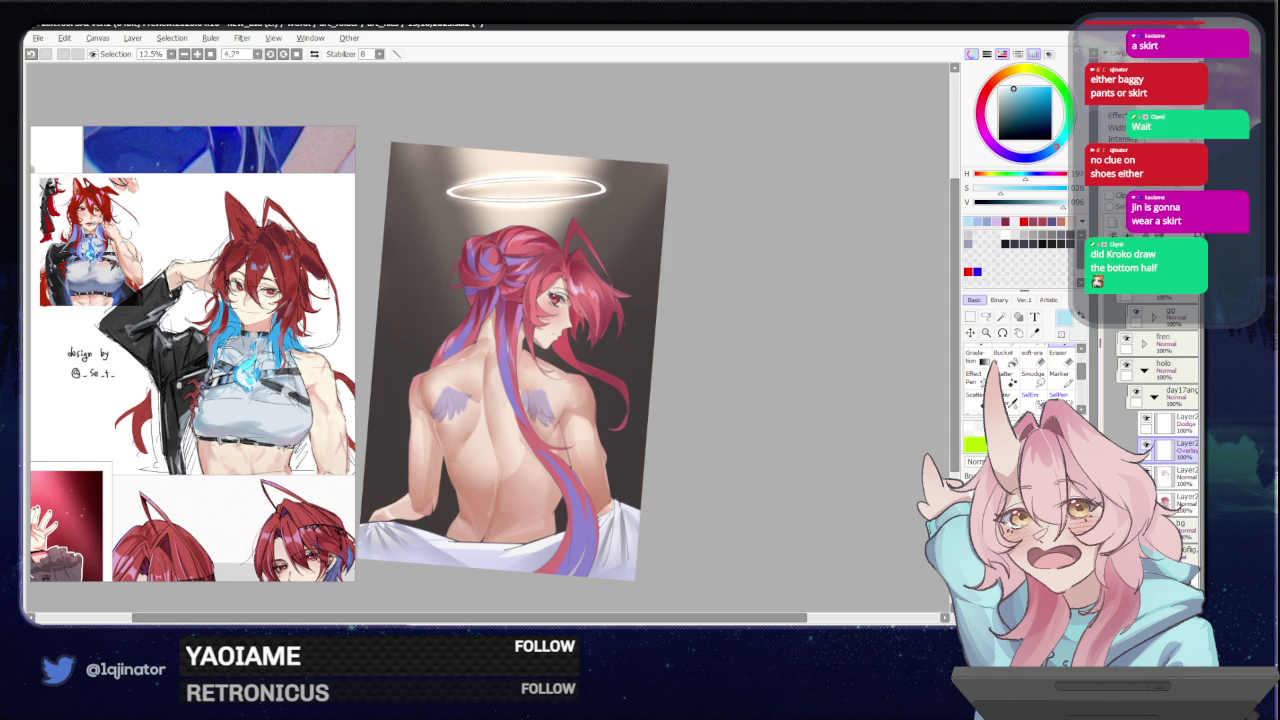
key(ctrl+e)
click(1147, 447)
click(1147, 447)
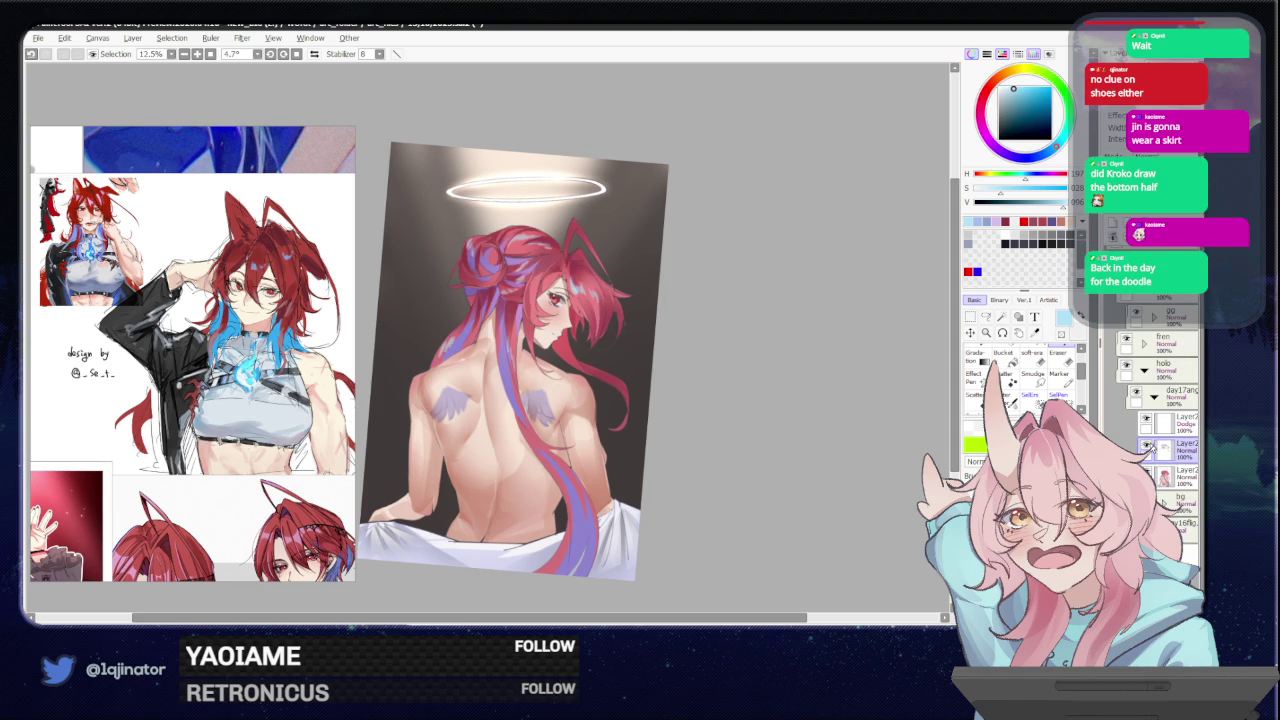
click(1147, 447)
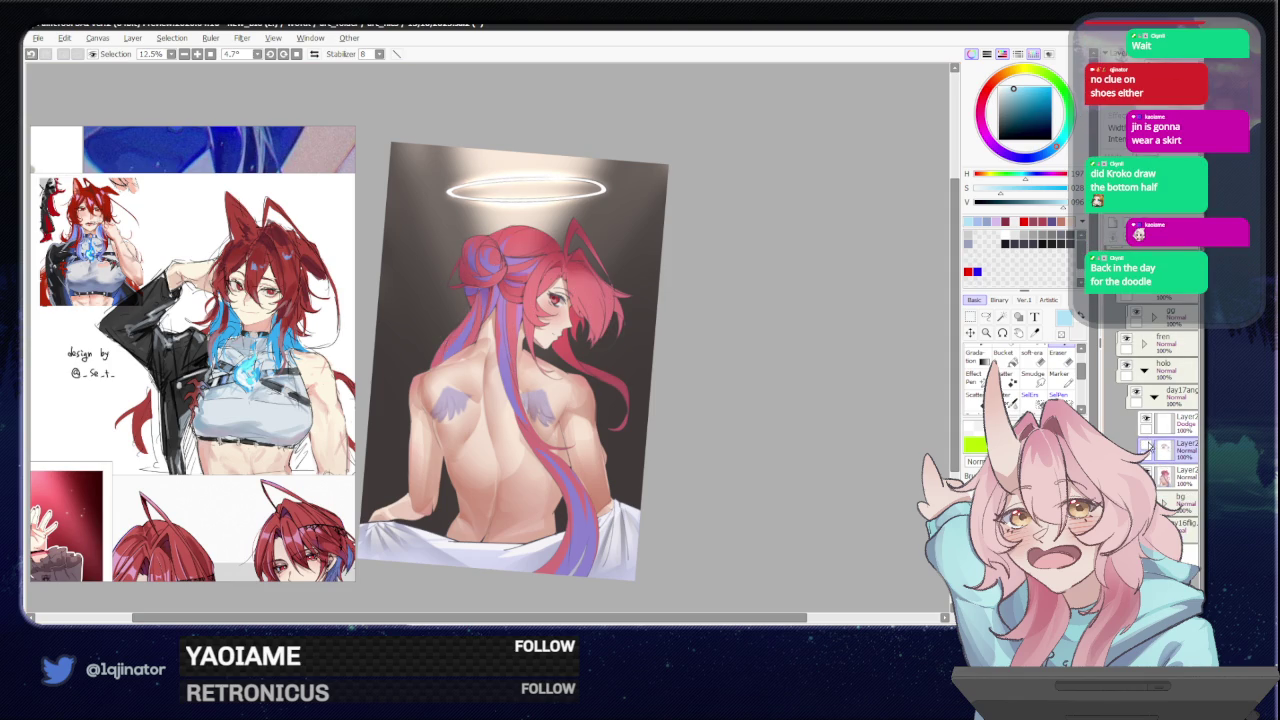
click(1148, 447)
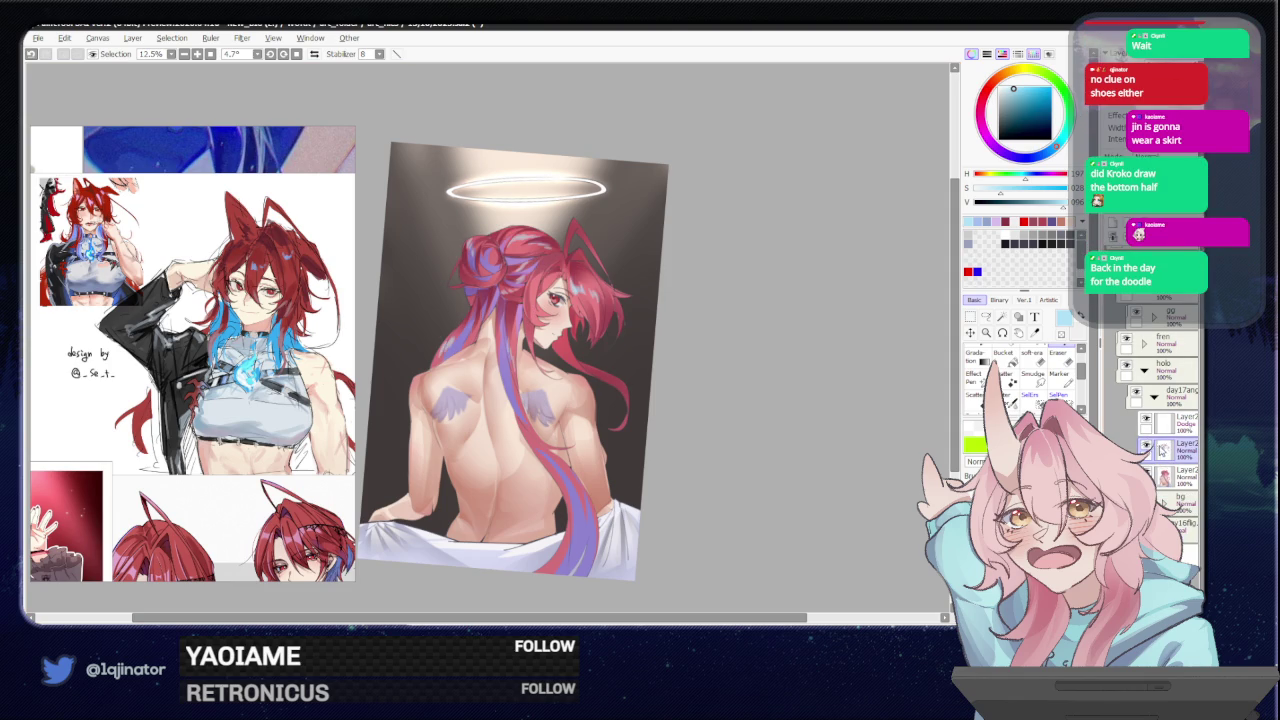
click(1148, 447)
key(ctrl+z)
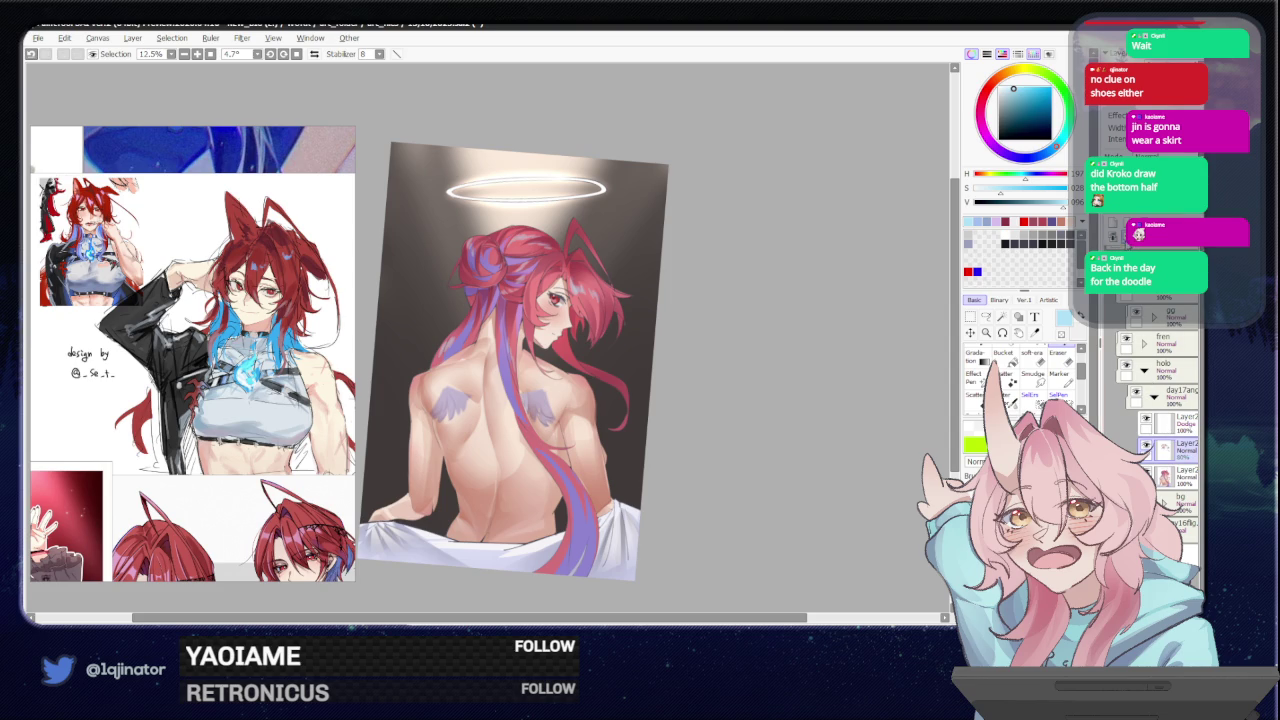
key(ctrl+plus)
drag(815, 435, 760, 365)
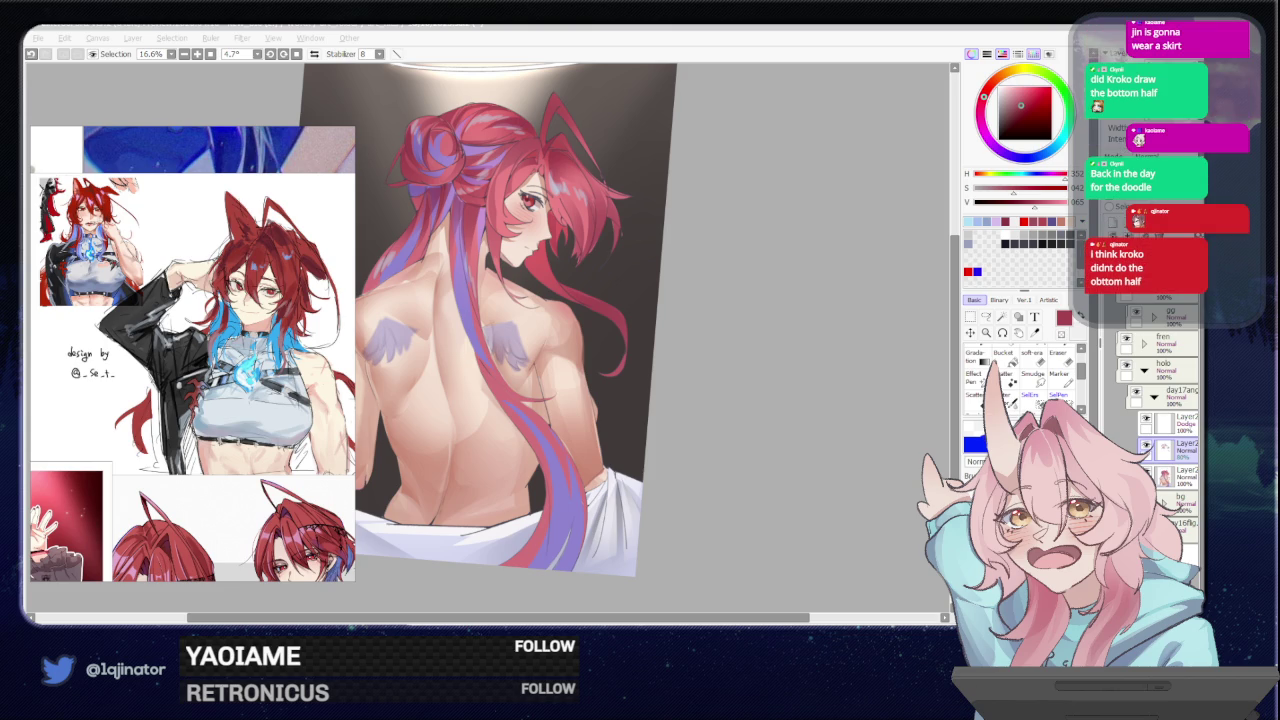
- Choose the Selection tool instead of the brush
click(766, 430)
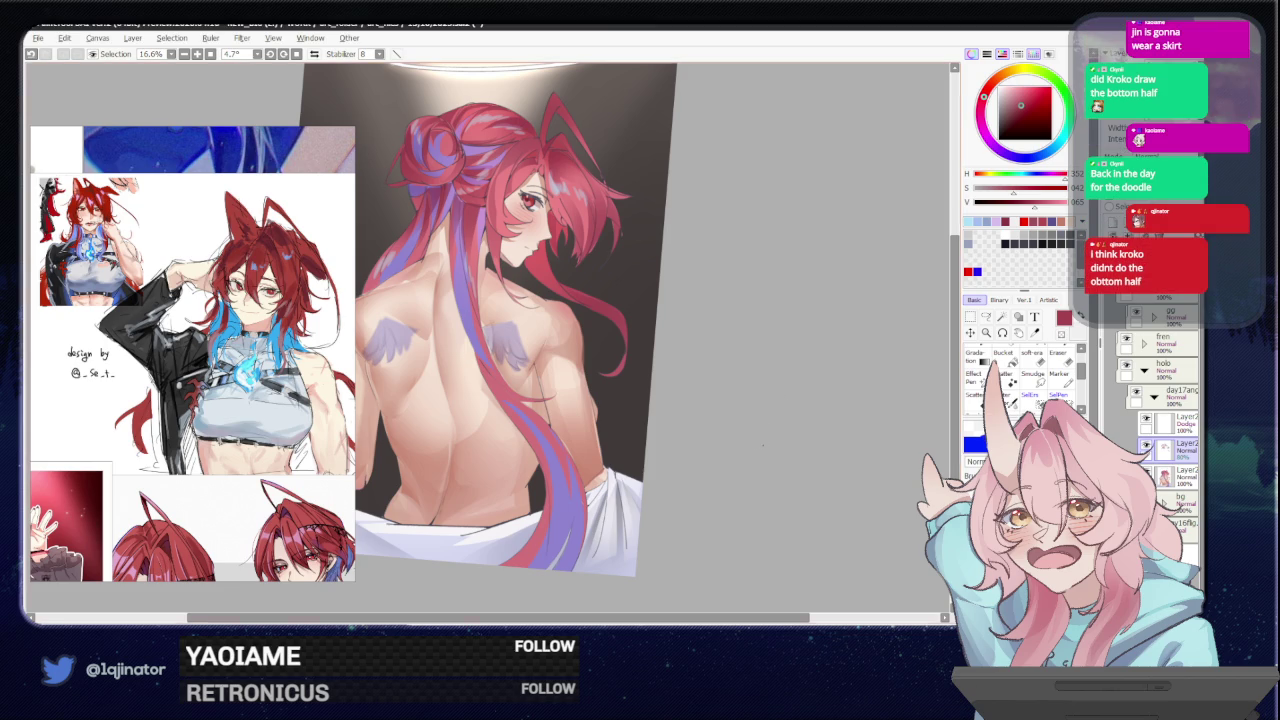
click(986, 317)
- Mirror the view, lasso the long hair strand, then drop the selection
key(h)
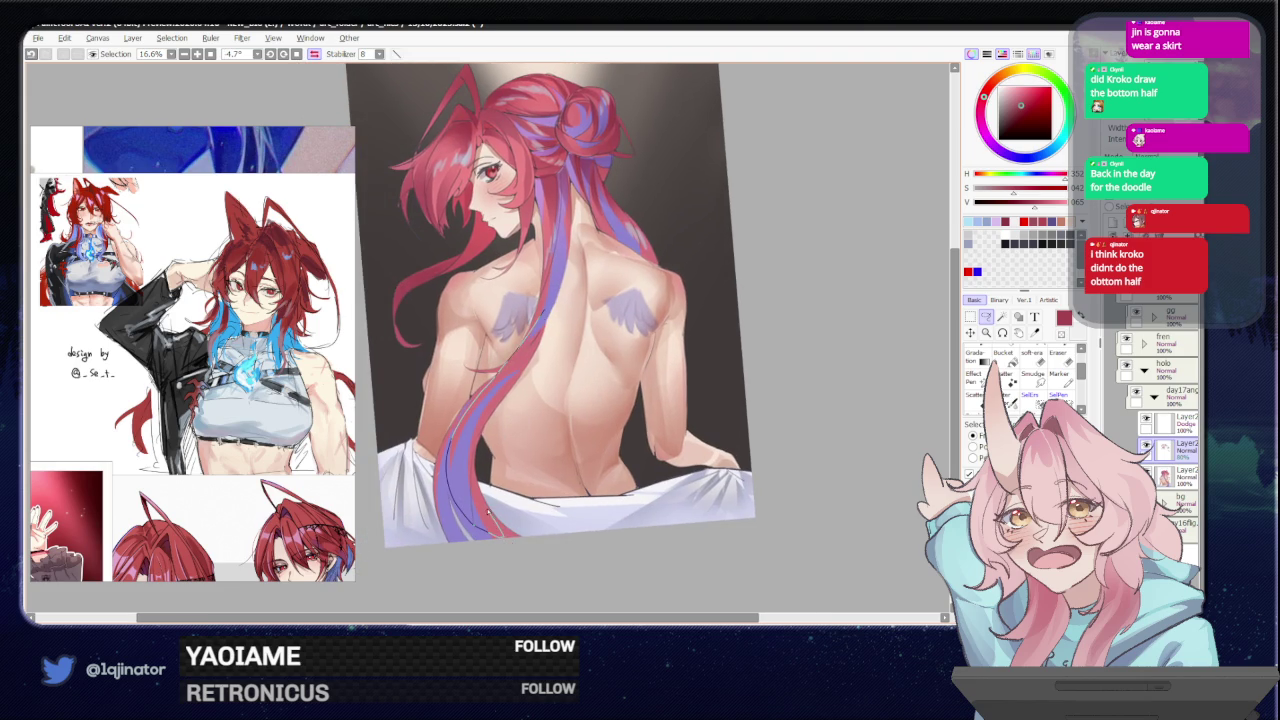
drag(470, 500, 530, 330)
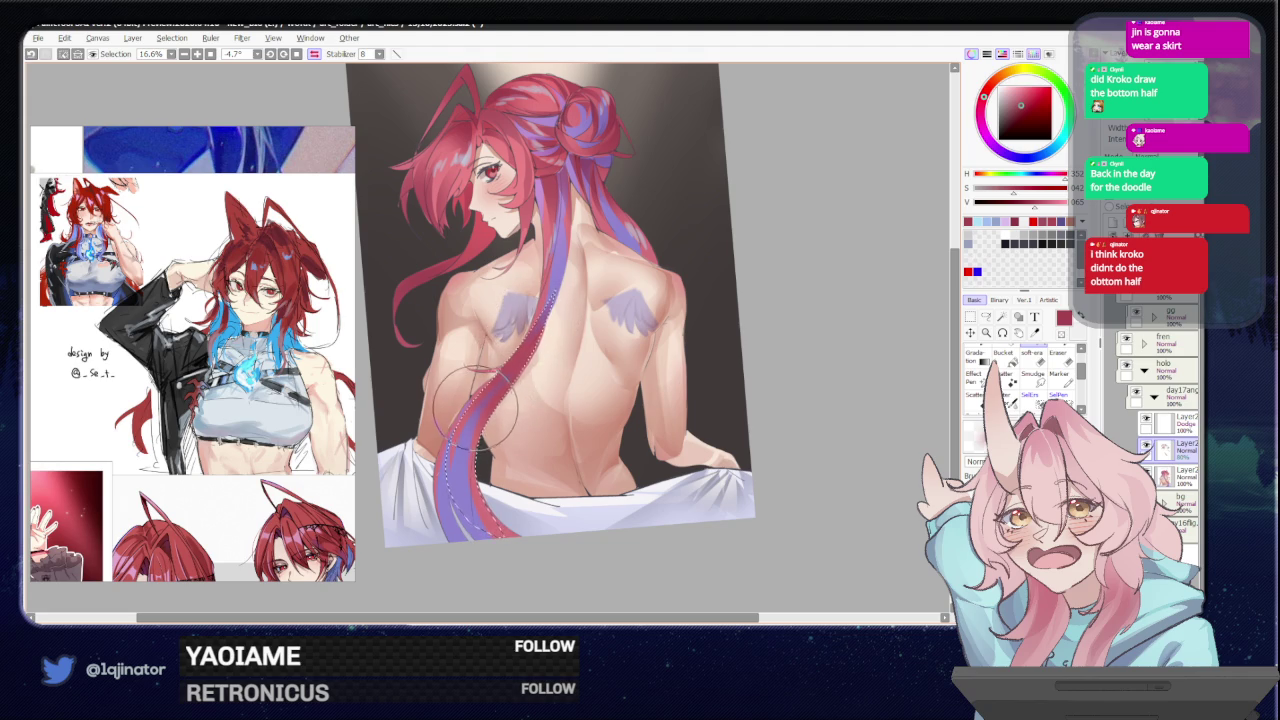
drag(502, 368, 520, 300)
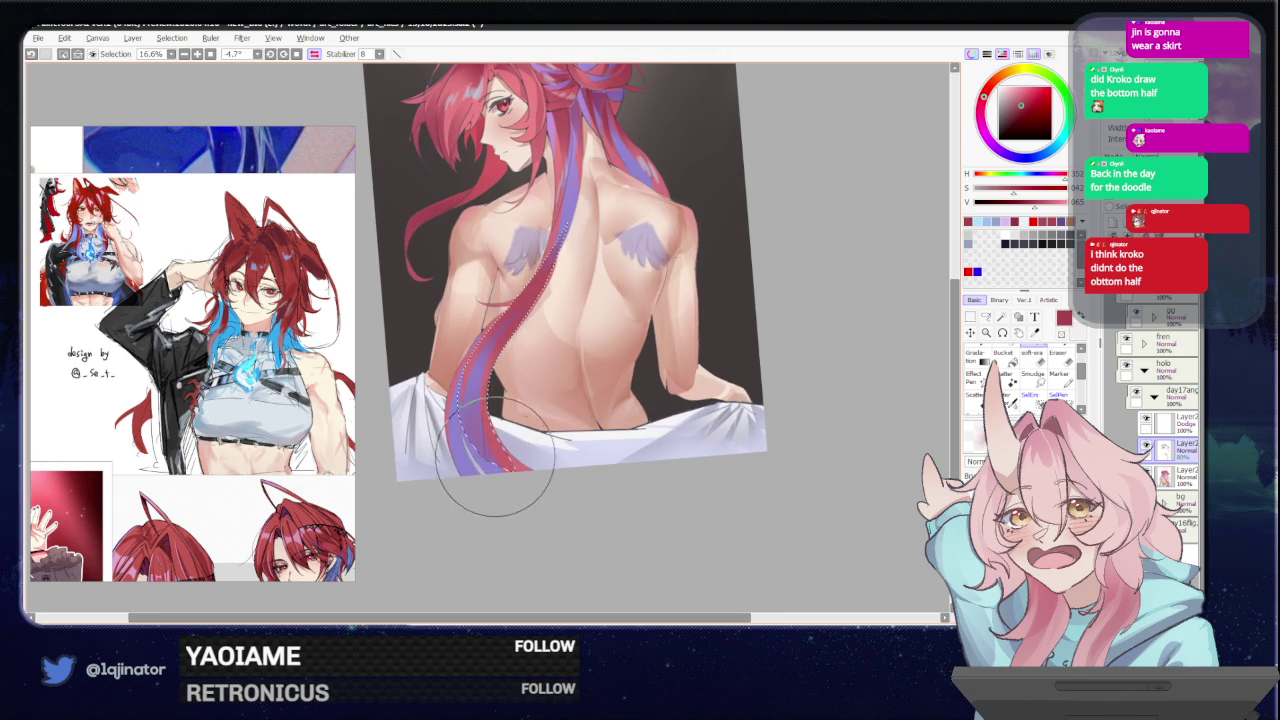
key(ctrl+d)
key(l)
- Tilt the view, flip it back to normal, and bring the halo into view
mouse_move(865, 367)
mouse_down()
mouse_move(826, 397)
mouse_move(811, 472)
mouse_up()
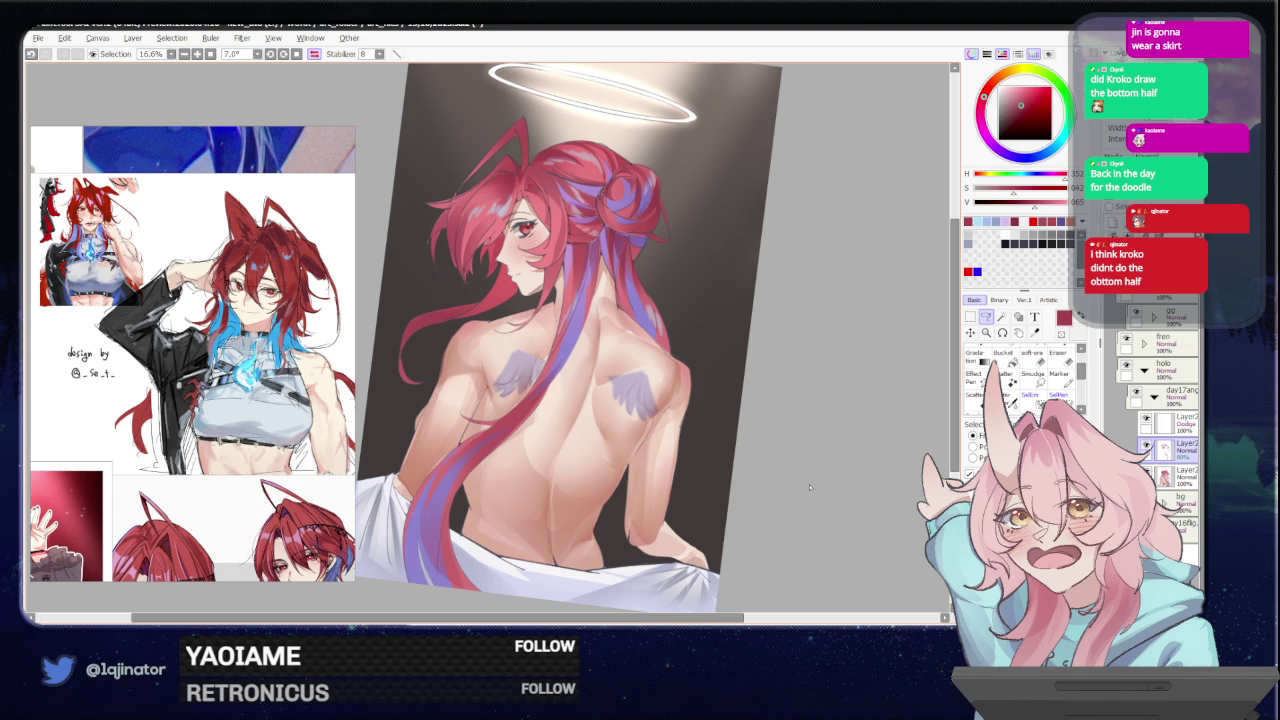
key(h)
drag(669, 451, 652, 352)
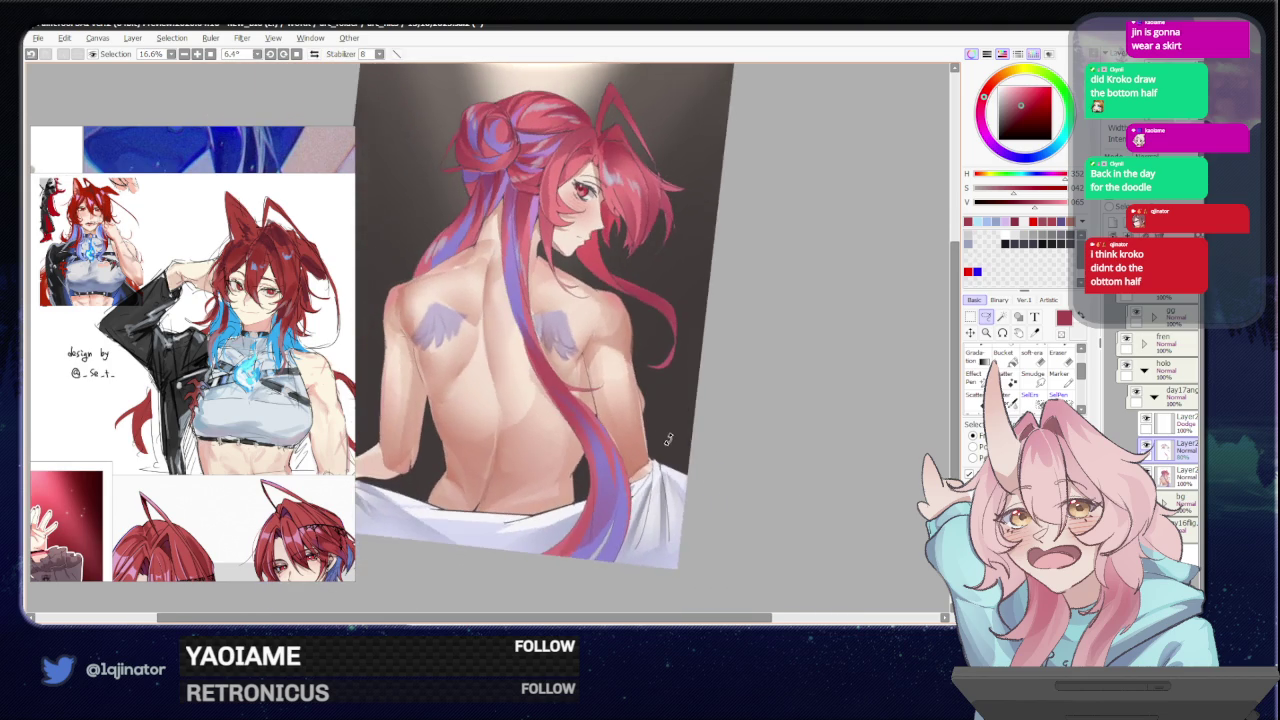
drag(633, 434, 650, 455)
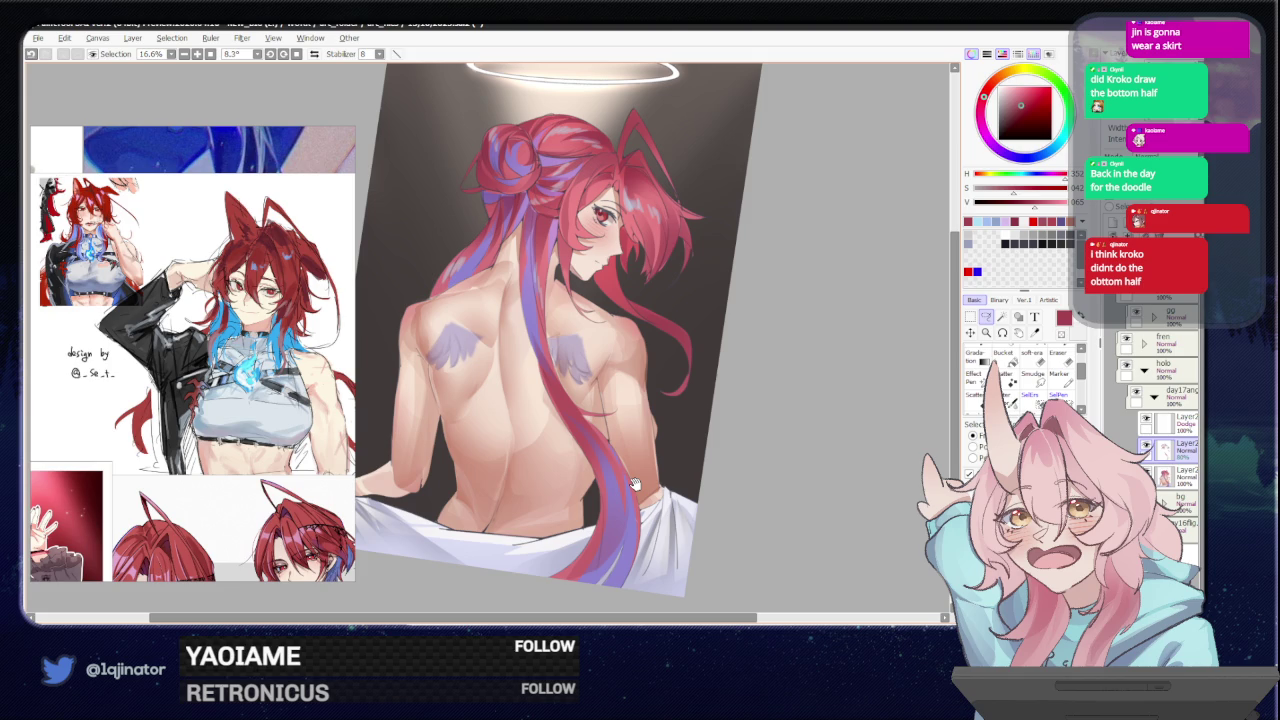
drag(634, 486, 645, 487)
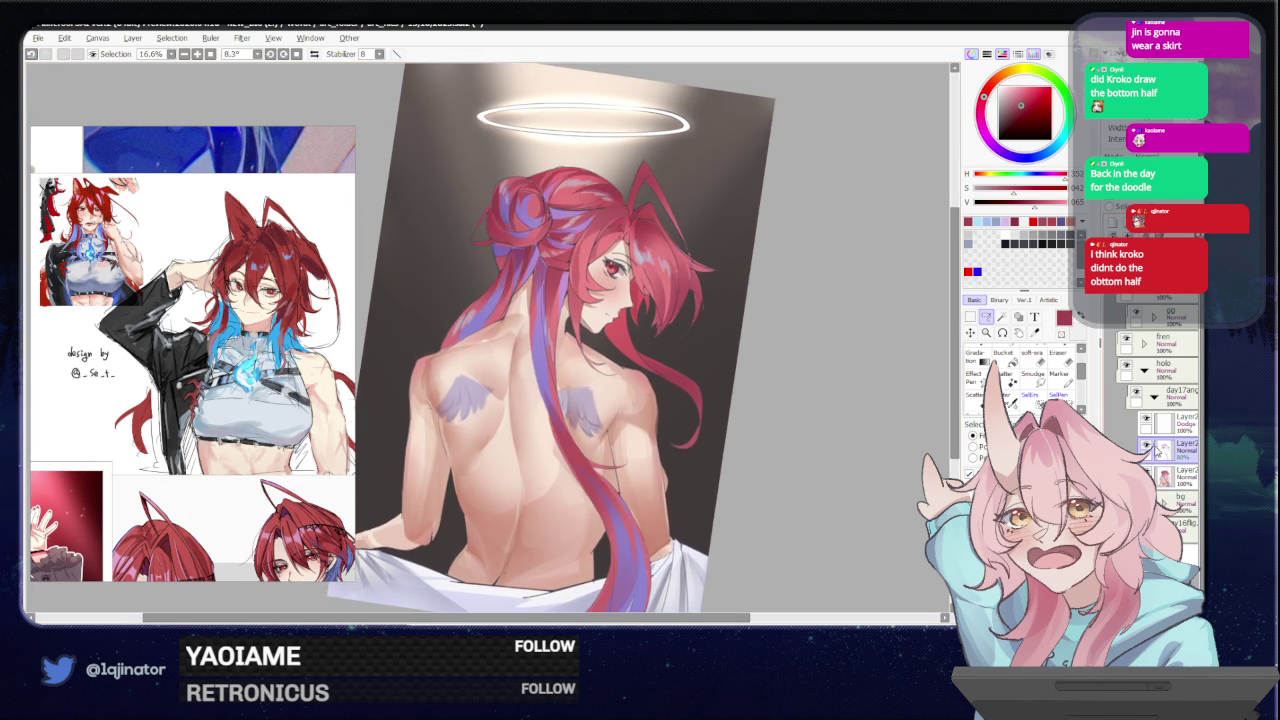
key(minus)
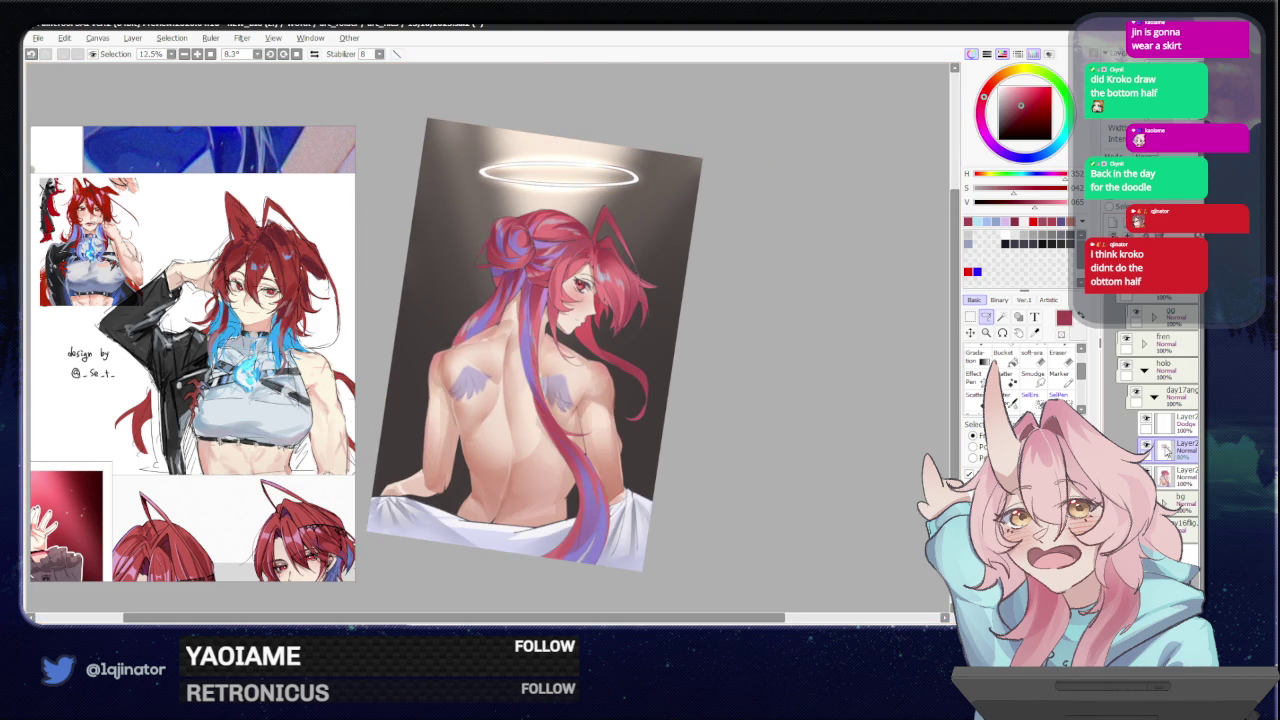
- Zoom in on the face and sample the dark crimson near the eye
scroll(593, 373, up, 2)
scroll(593, 373, up, 2)
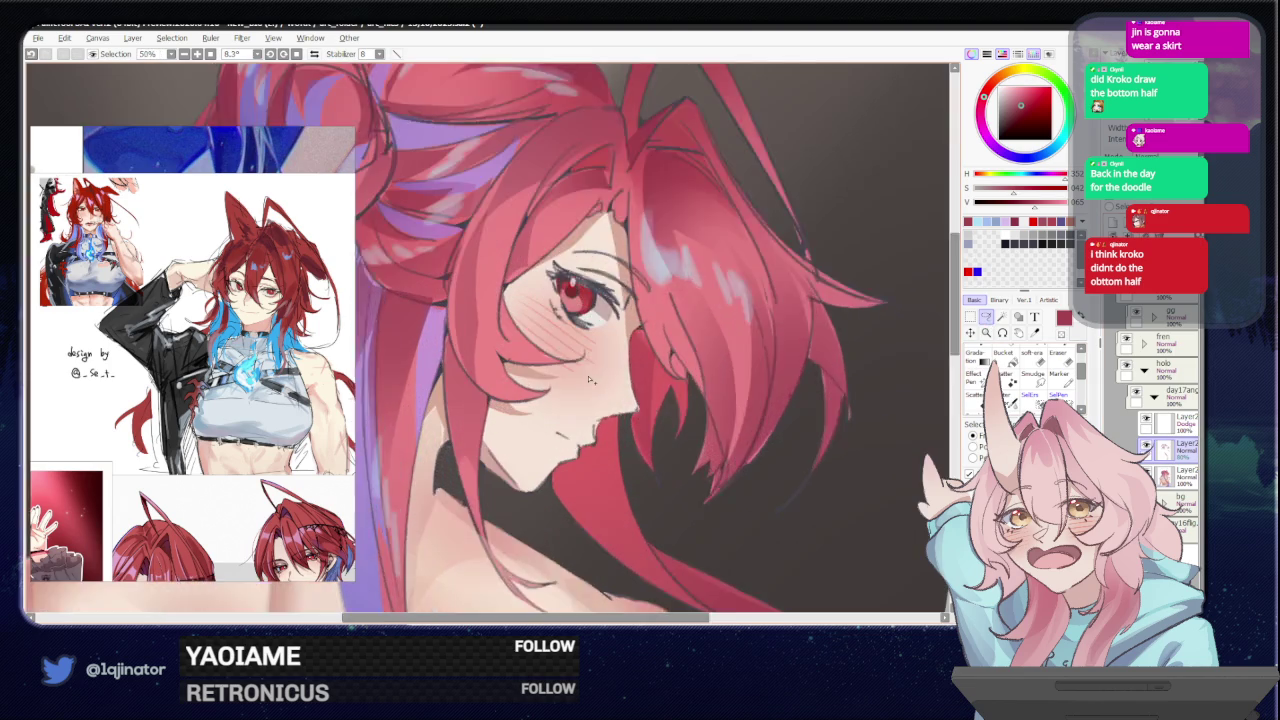
scroll(593, 373, up, 2)
scroll(593, 373, down, 2)
scroll(593, 373, down, 2)
scroll(593, 373, down, 1)
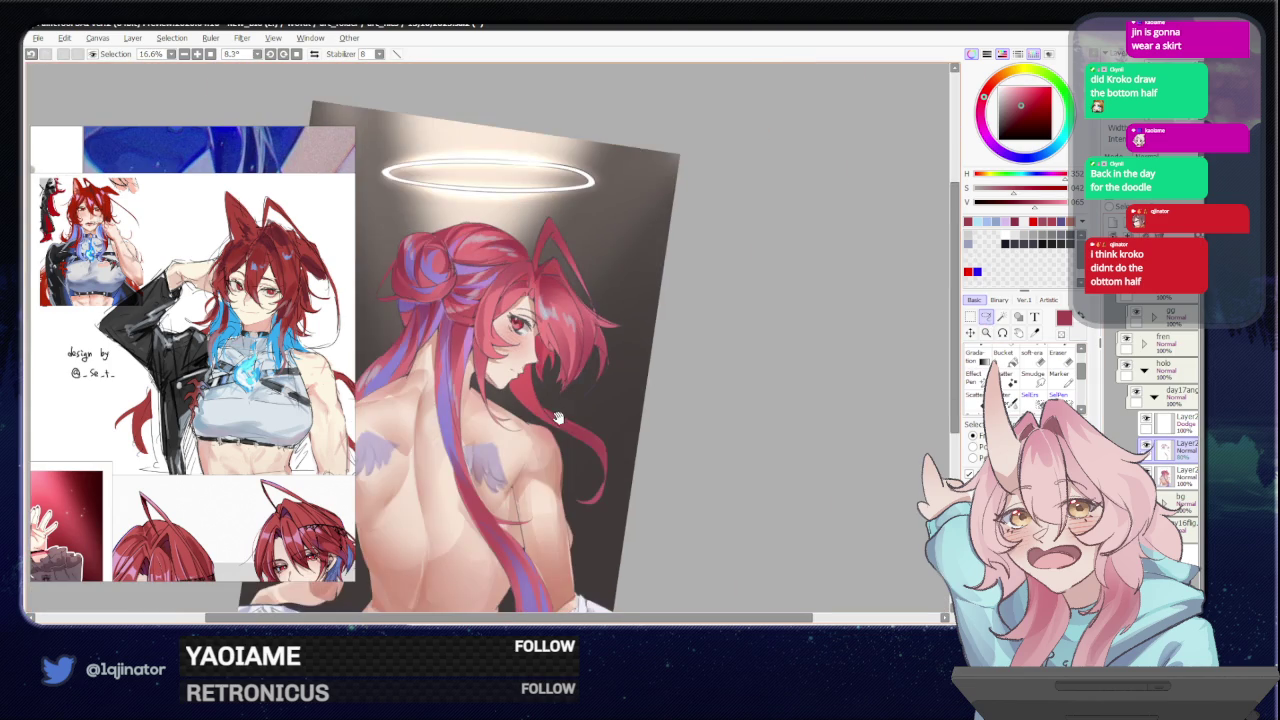
scroll(592, 391, up, 3)
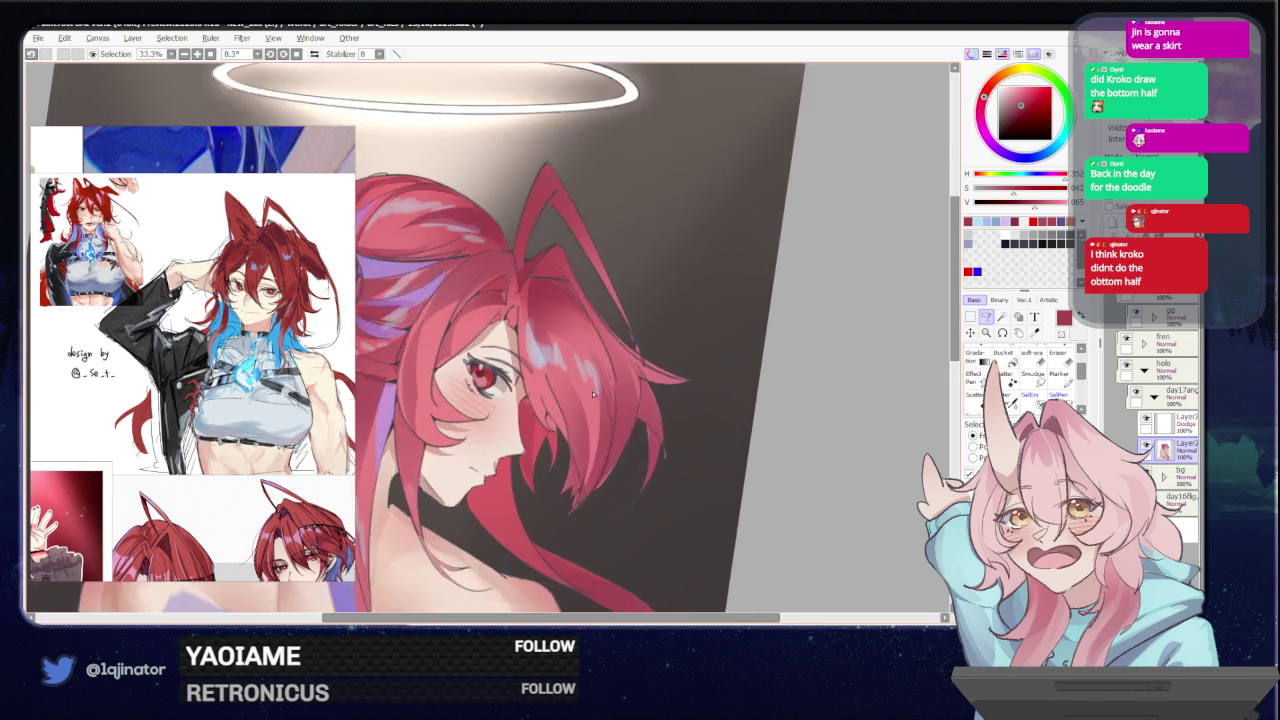
scroll(495, 376, up, 2)
alt+click(493, 385)
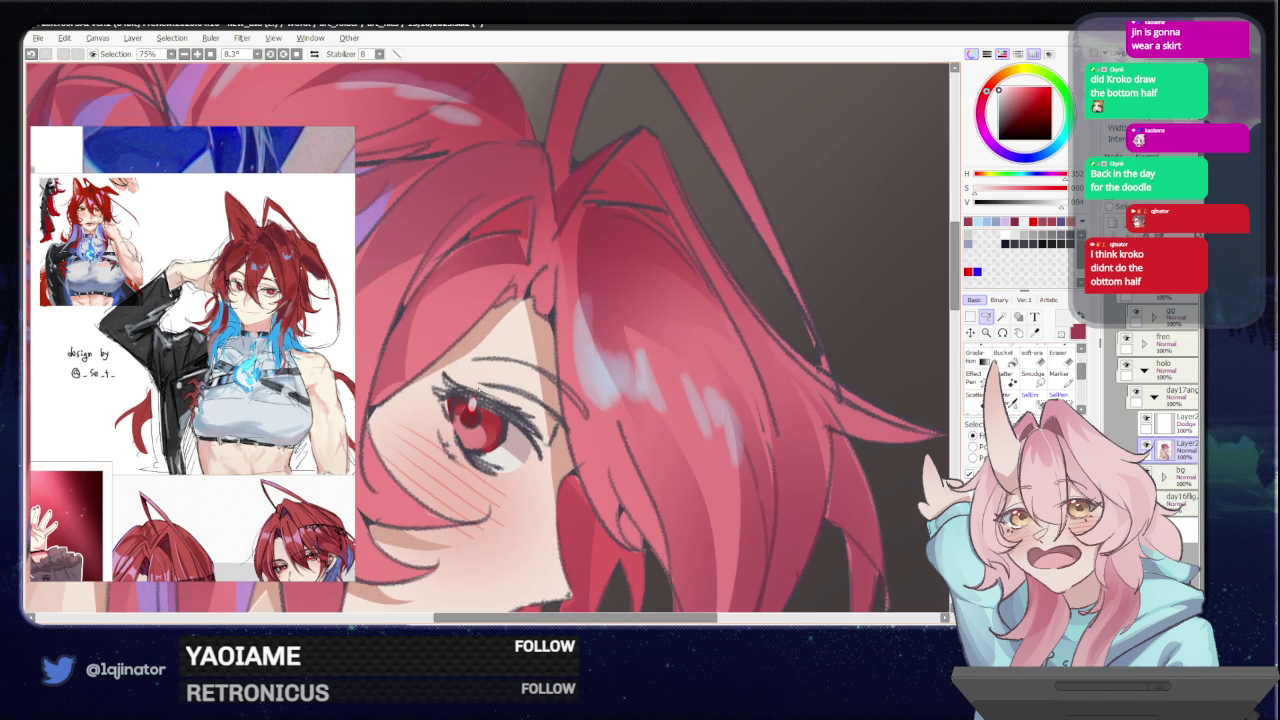
- Return to the brush, zoom back out, and reset the view rotation upright
key(b)
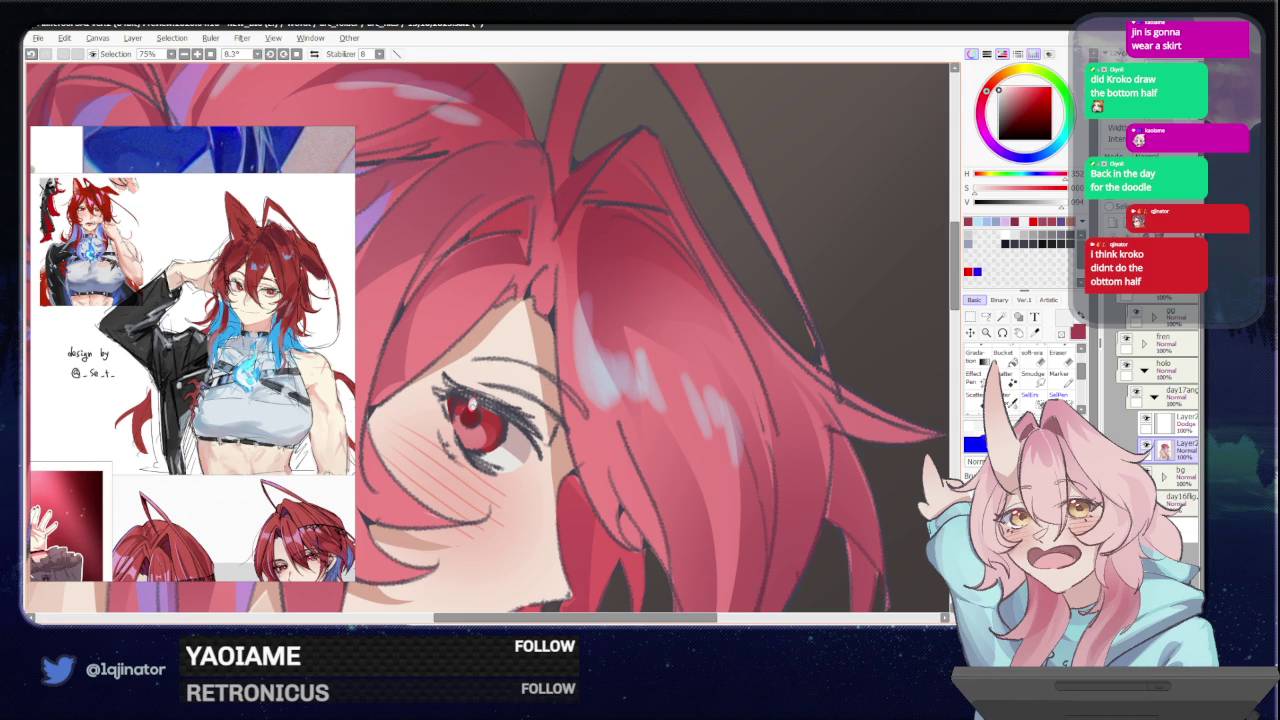
scroll(540, 420, down, 3)
scroll(540, 420, down, 2)
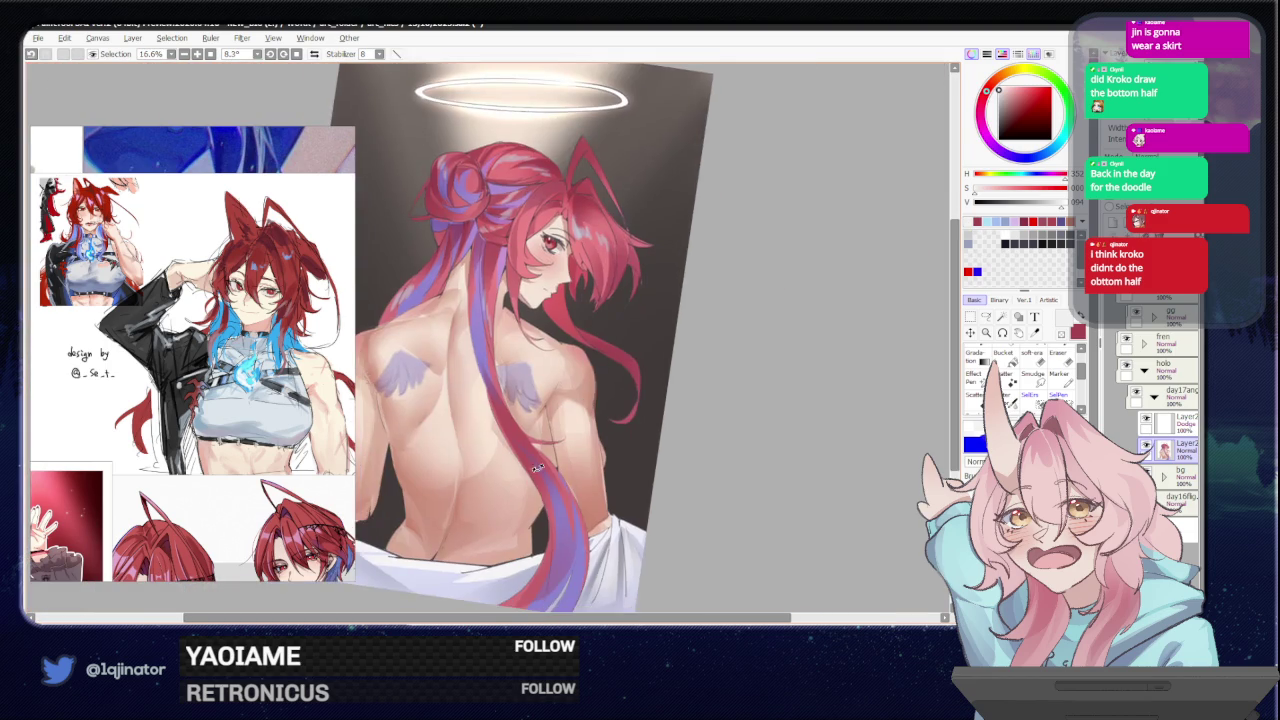
key(Delete)
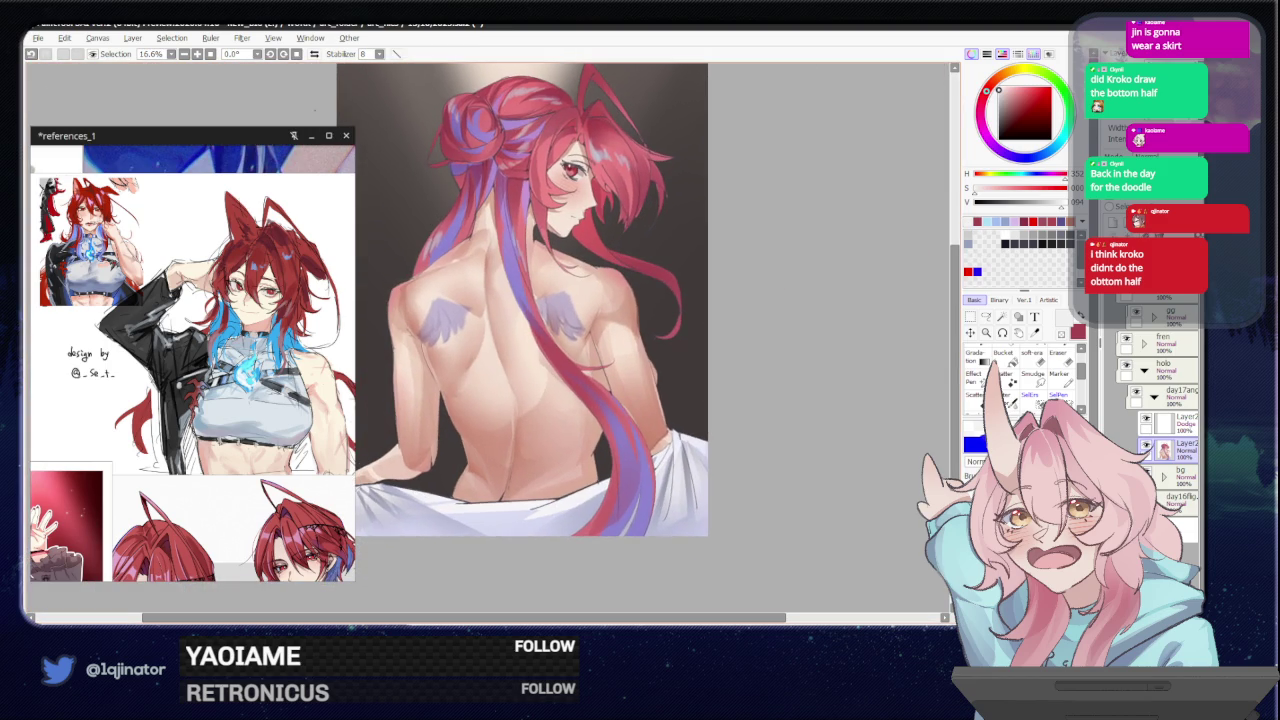
- Add a new blank layer above the painting and pick a dark red colour
drag(810, 395, 780, 449)
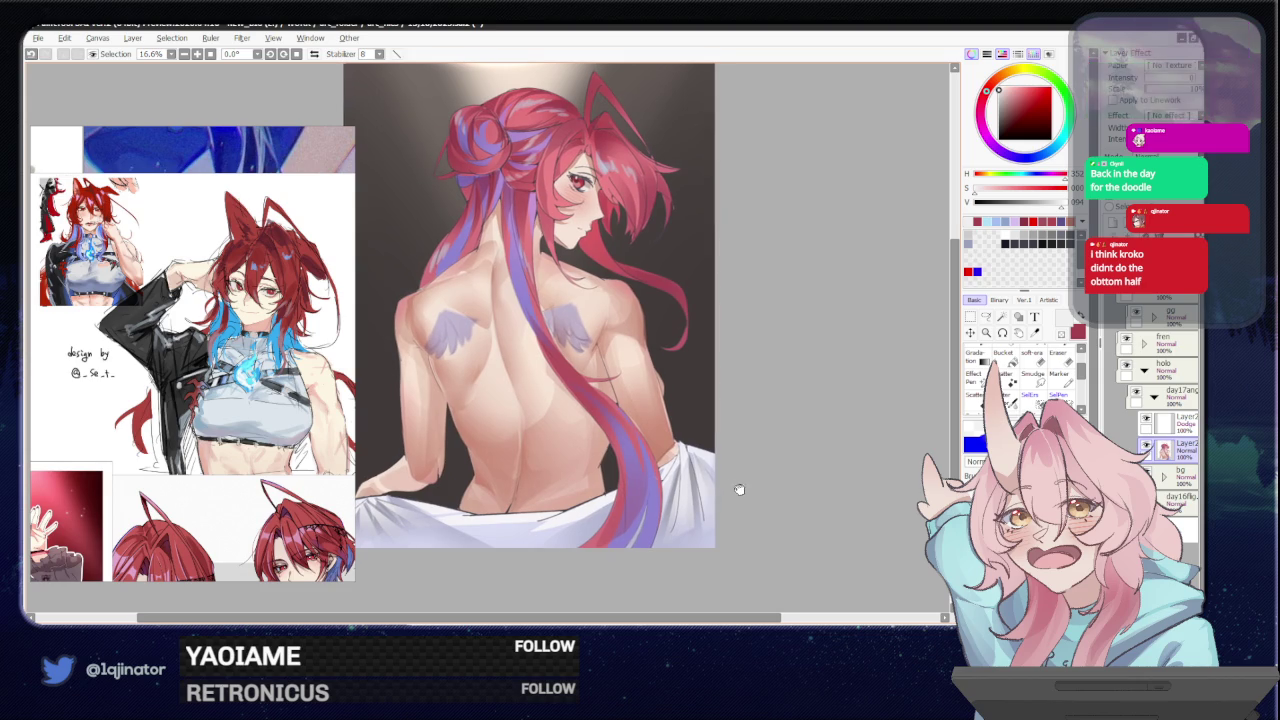
mouse_move(735, 490)
mouse_down()
mouse_move(749, 463)
mouse_move(734, 488)
mouse_up()
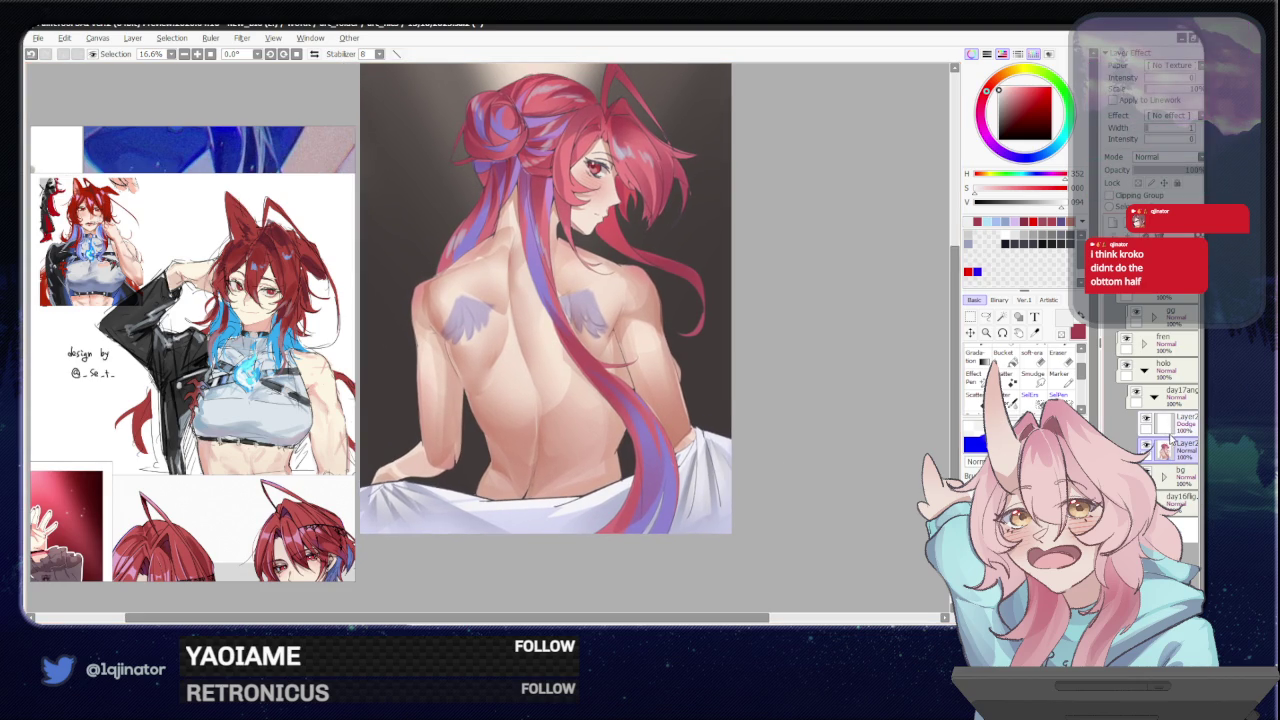
click(1112, 225)
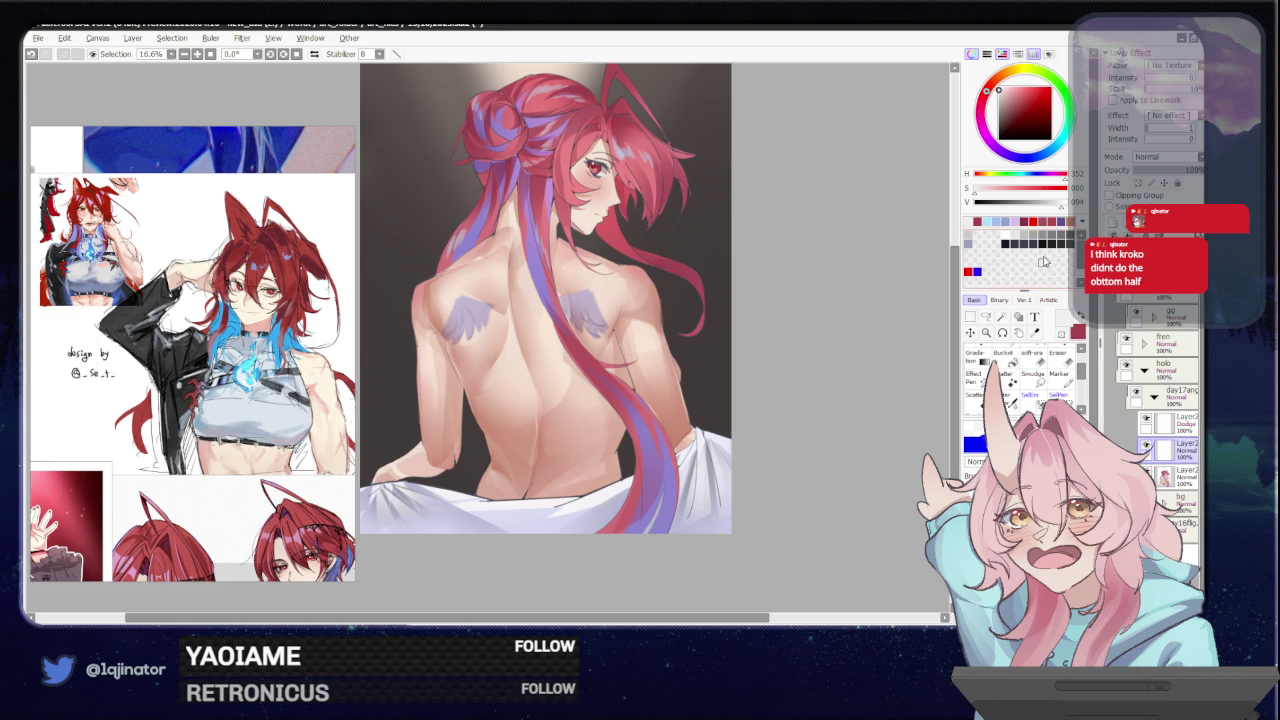
drag(1022, 88, 1020, 115)
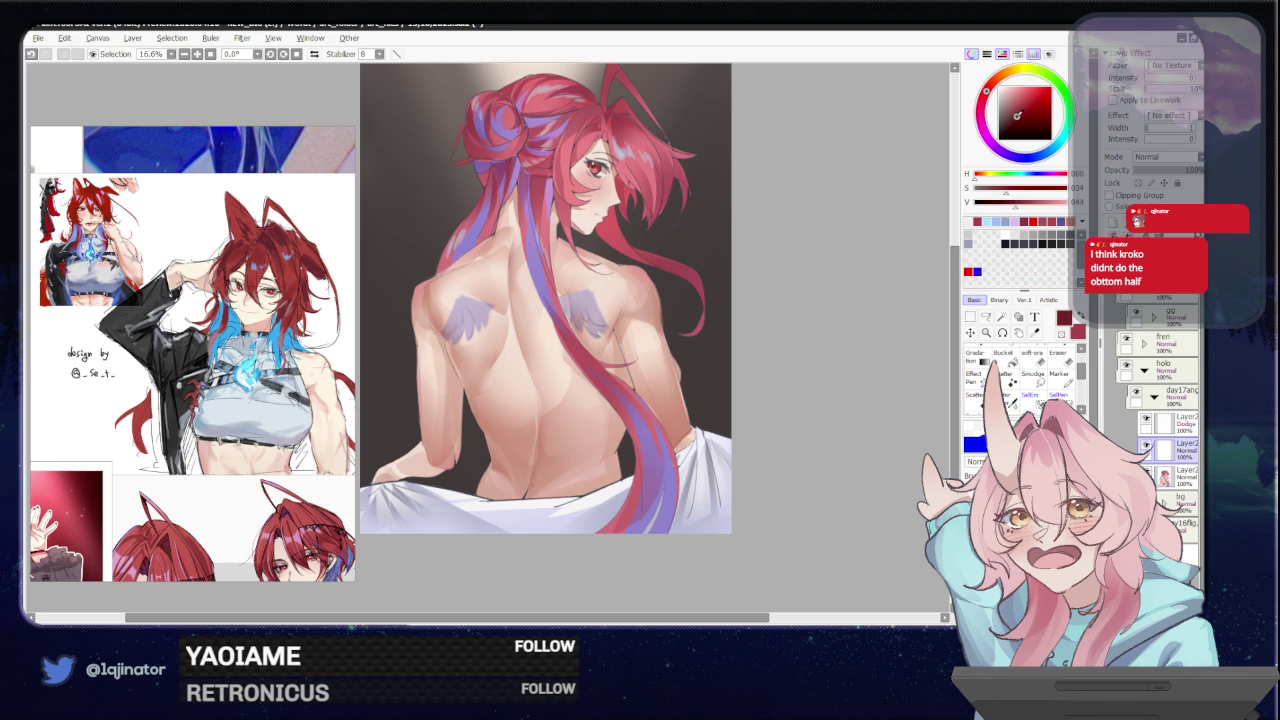
click(985, 316)
scroll(494, 503, up, 2)
drag(494, 503, 533, 295)
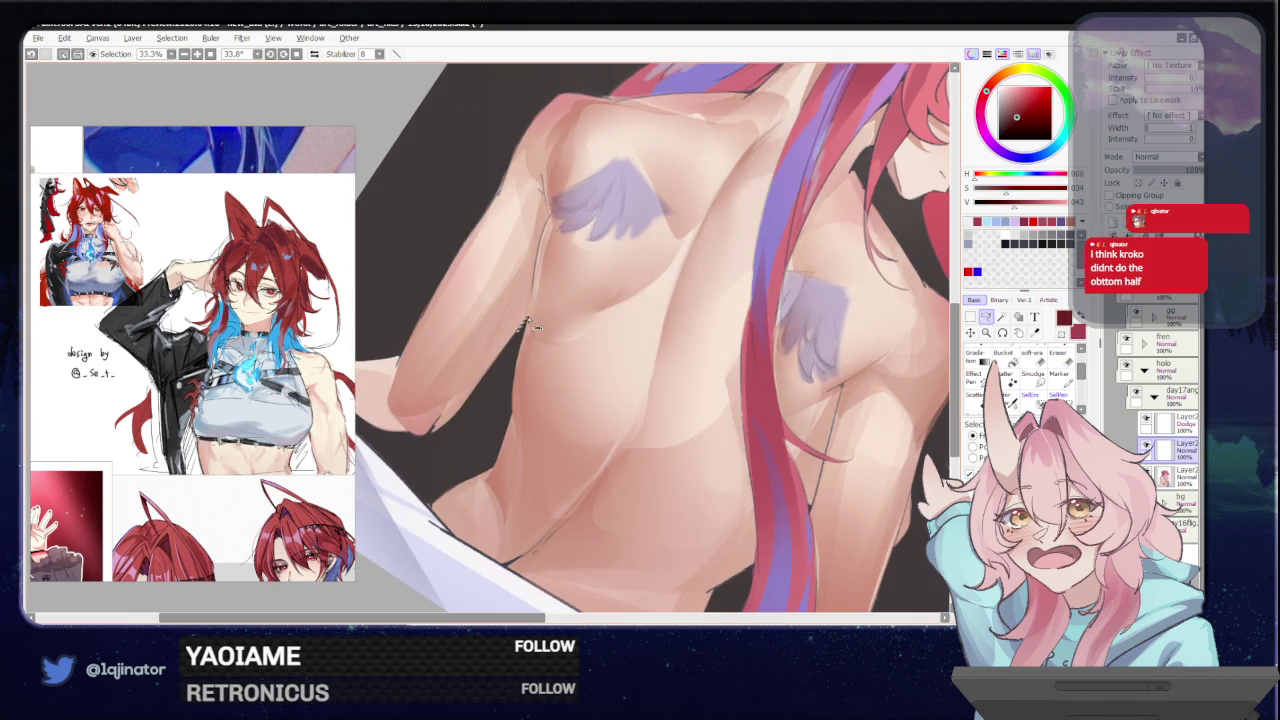
key(ctrl+z)
- Lasso along the back, then turn the canvas upright, zoom to 16.6%, and tilt 3.6°
drag(532, 318, 520, 322)
mouse_move(519, 357)
mouse_down()
mouse_move(513, 415)
mouse_move(529, 397)
mouse_move(538, 408)
mouse_move(487, 428)
mouse_move(458, 235)
mouse_up()
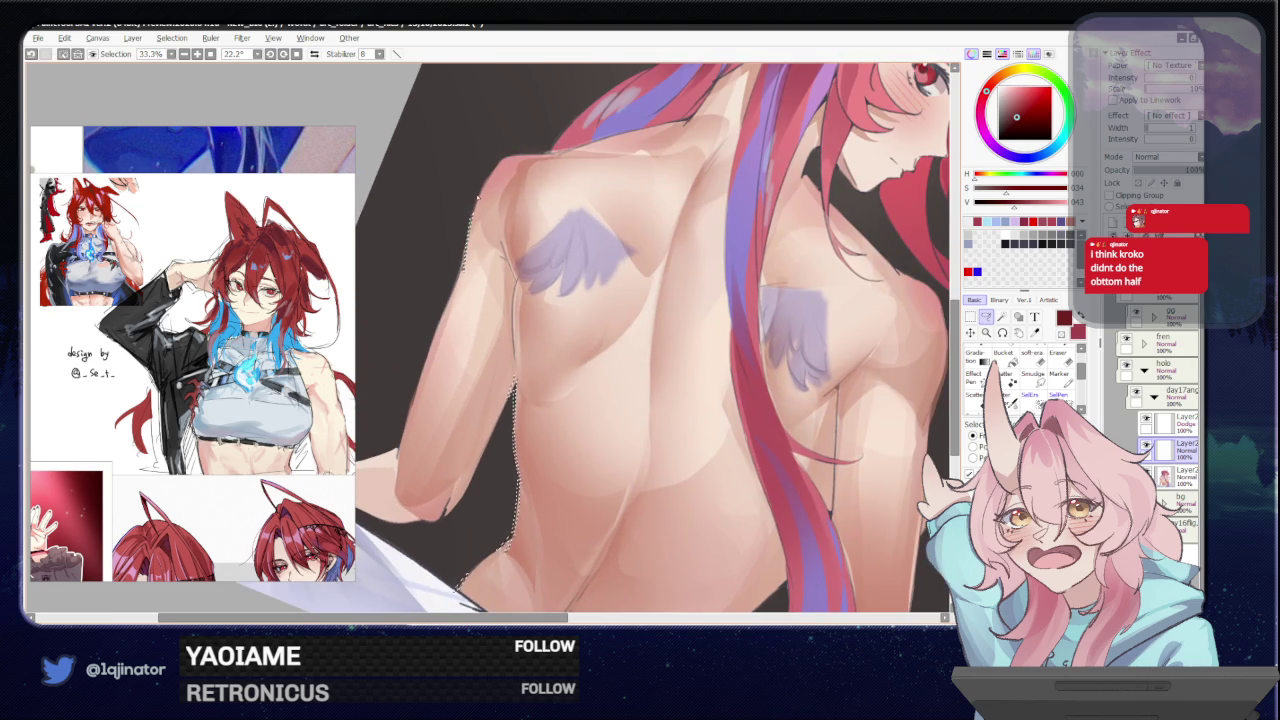
scroll(480, 226, up, 2)
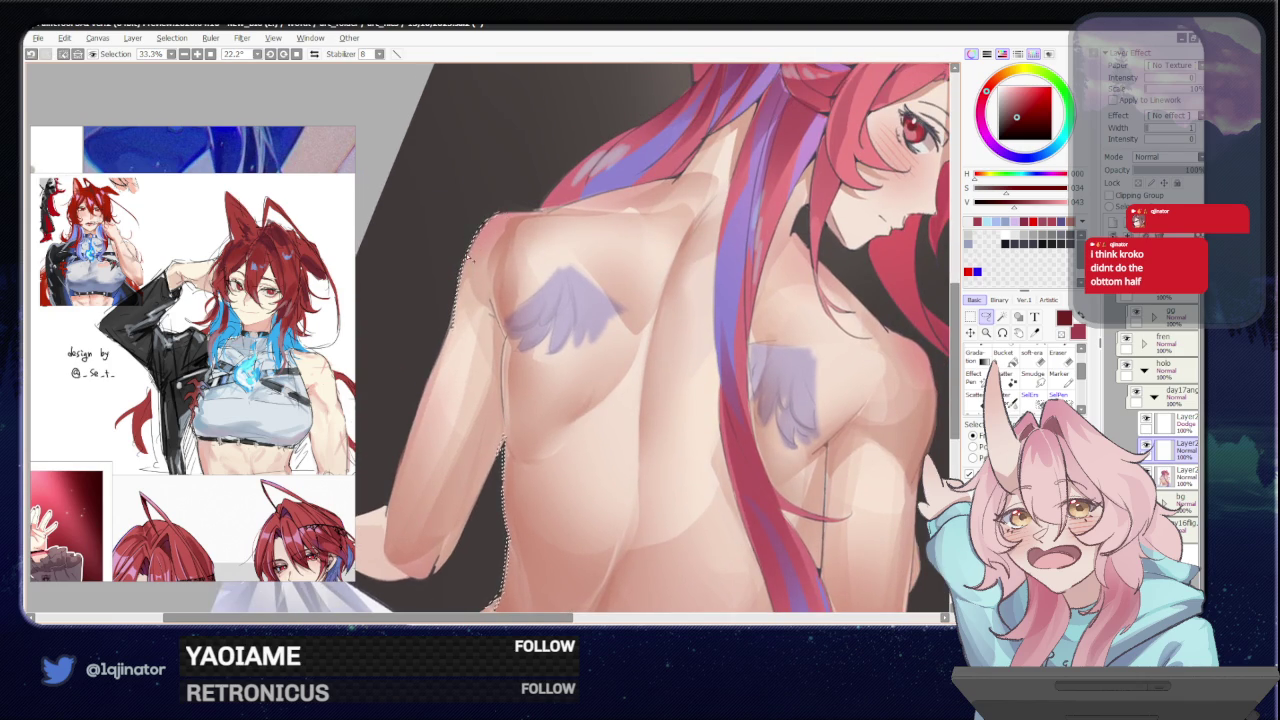
drag(469, 256, 479, 378)
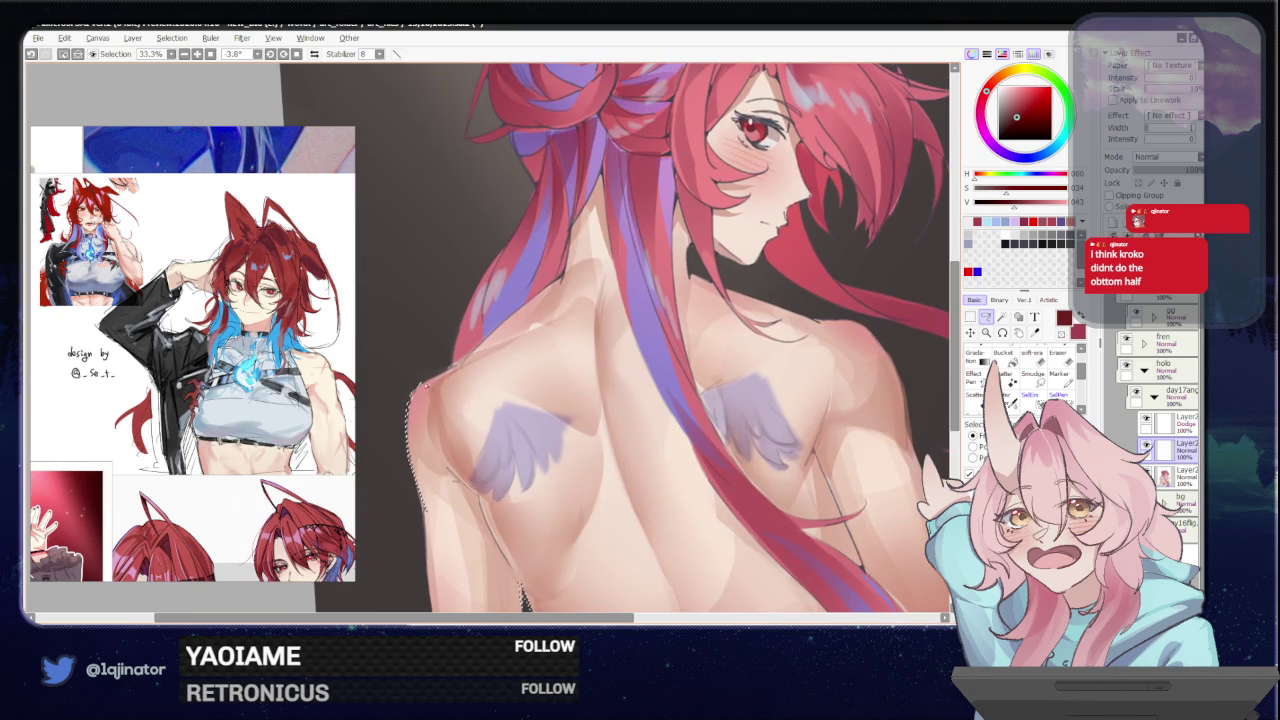
scroll(475, 352, down, 2)
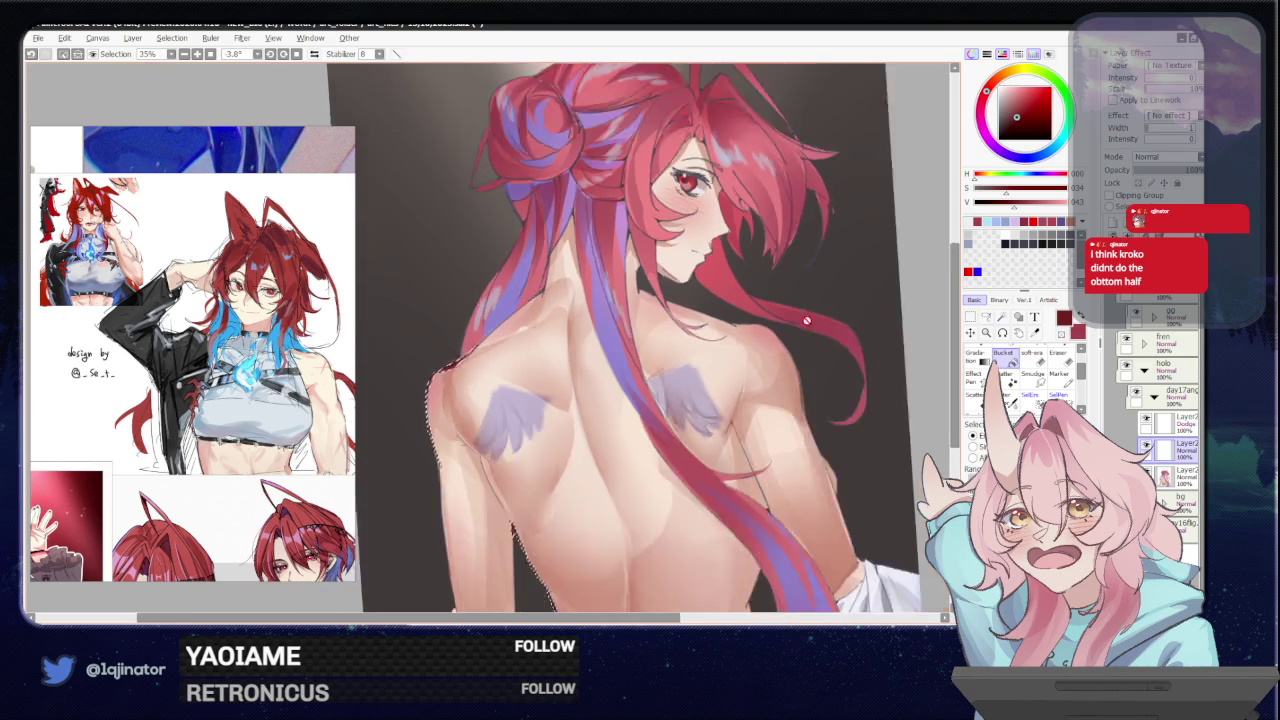
mouse_move(882, 350)
mouse_down()
mouse_move(841, 441)
mouse_move(846, 394)
mouse_up()
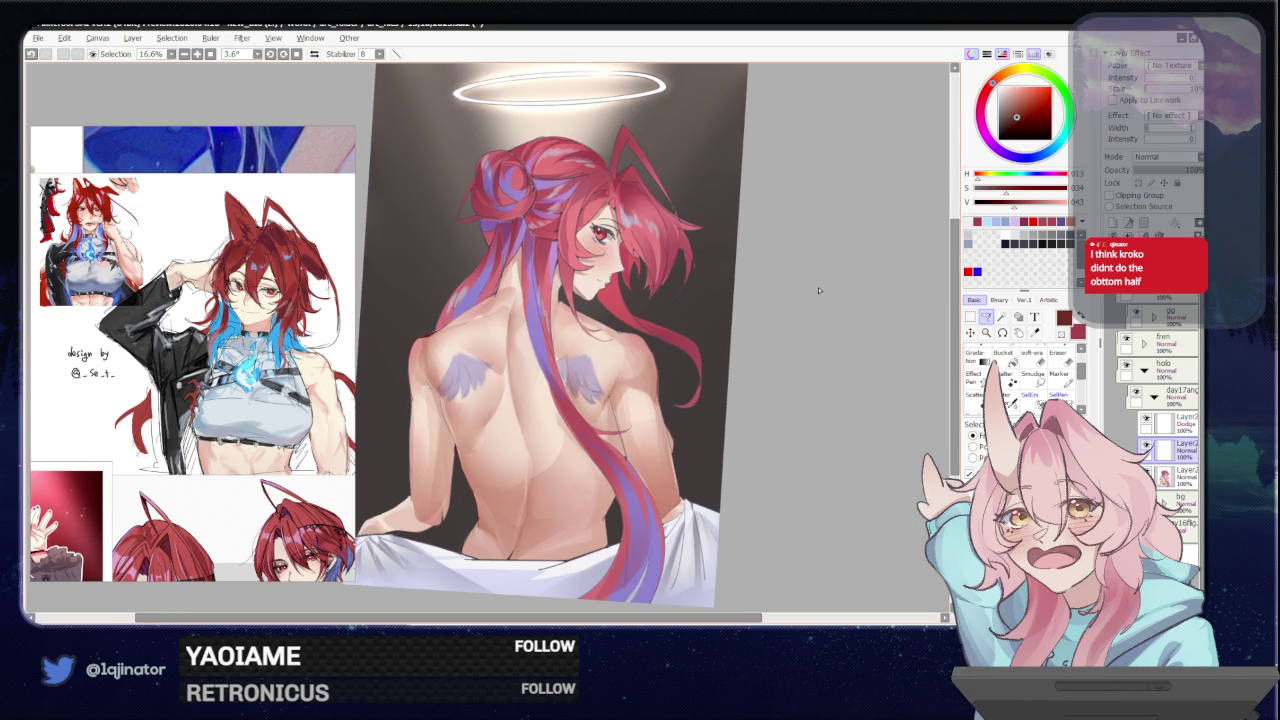
- Zoom in on the back, lasso a small area there, then deselect it
scroll(783, 445, up, 1)
scroll(783, 445, up, 1)
drag(783, 445, 427, 420)
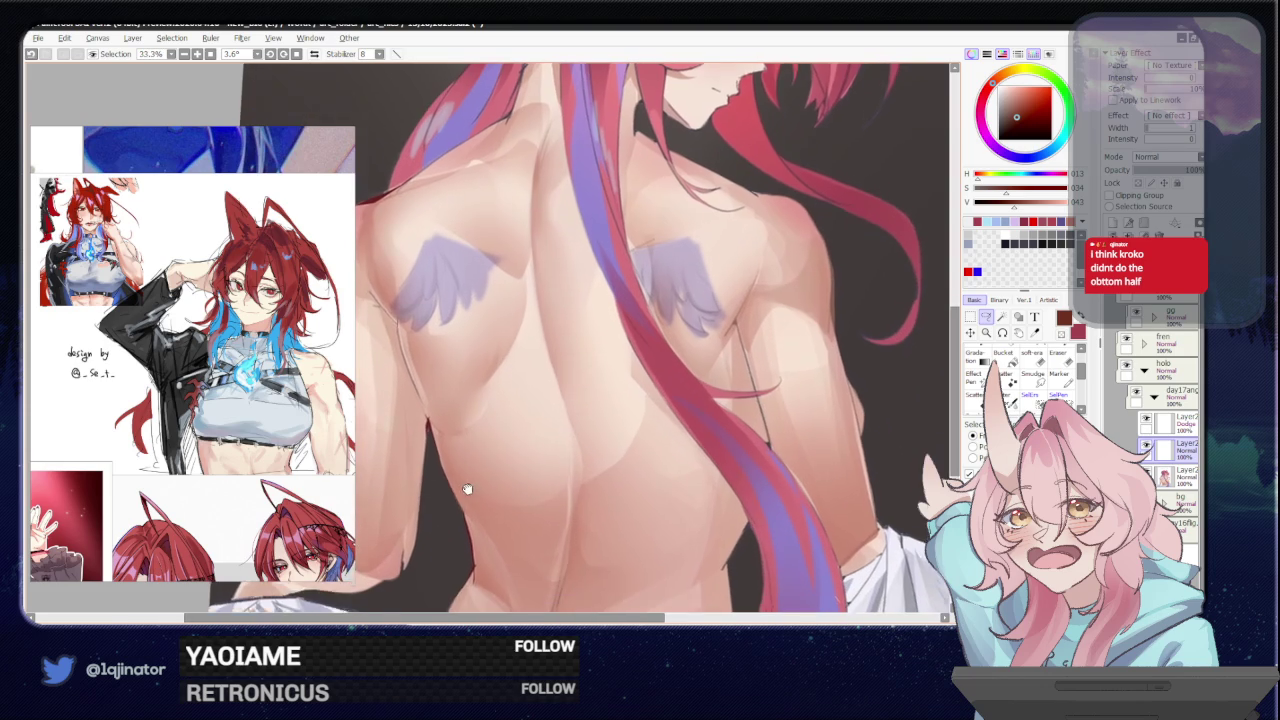
key(b)
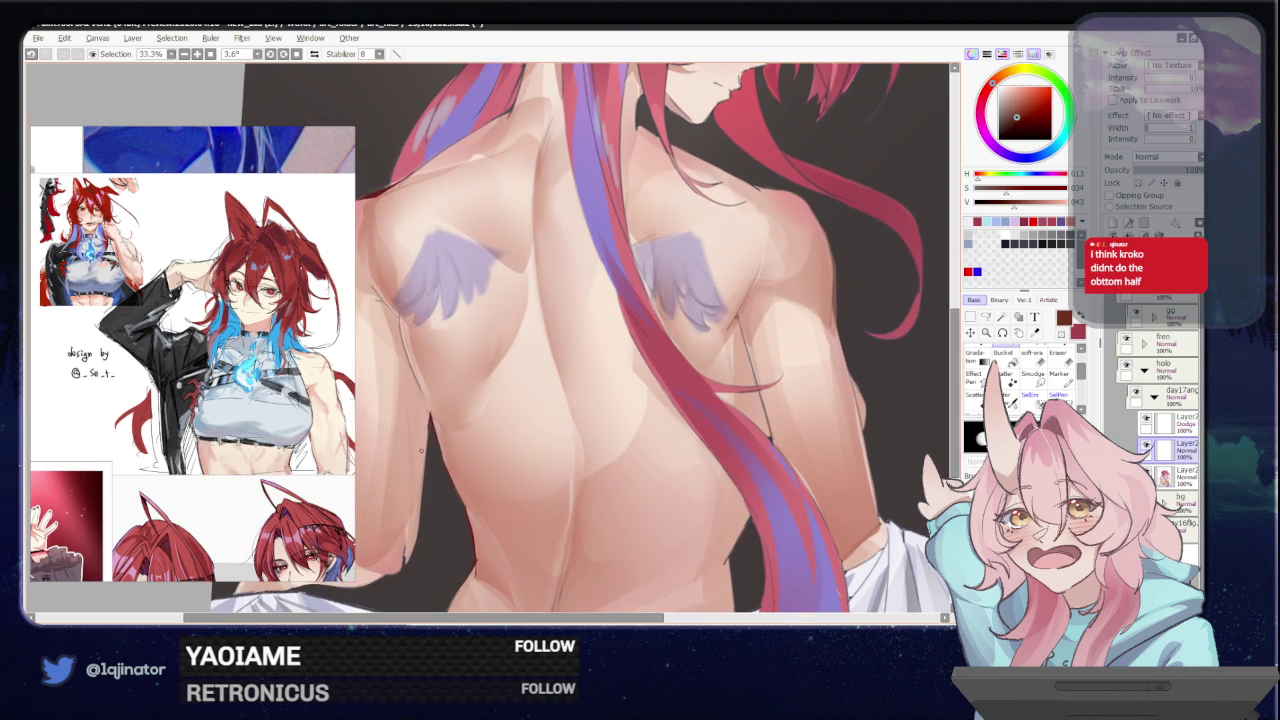
scroll(421, 450, down, 1)
scroll(421, 450, down, 1)
scroll(520, 410, up, 1)
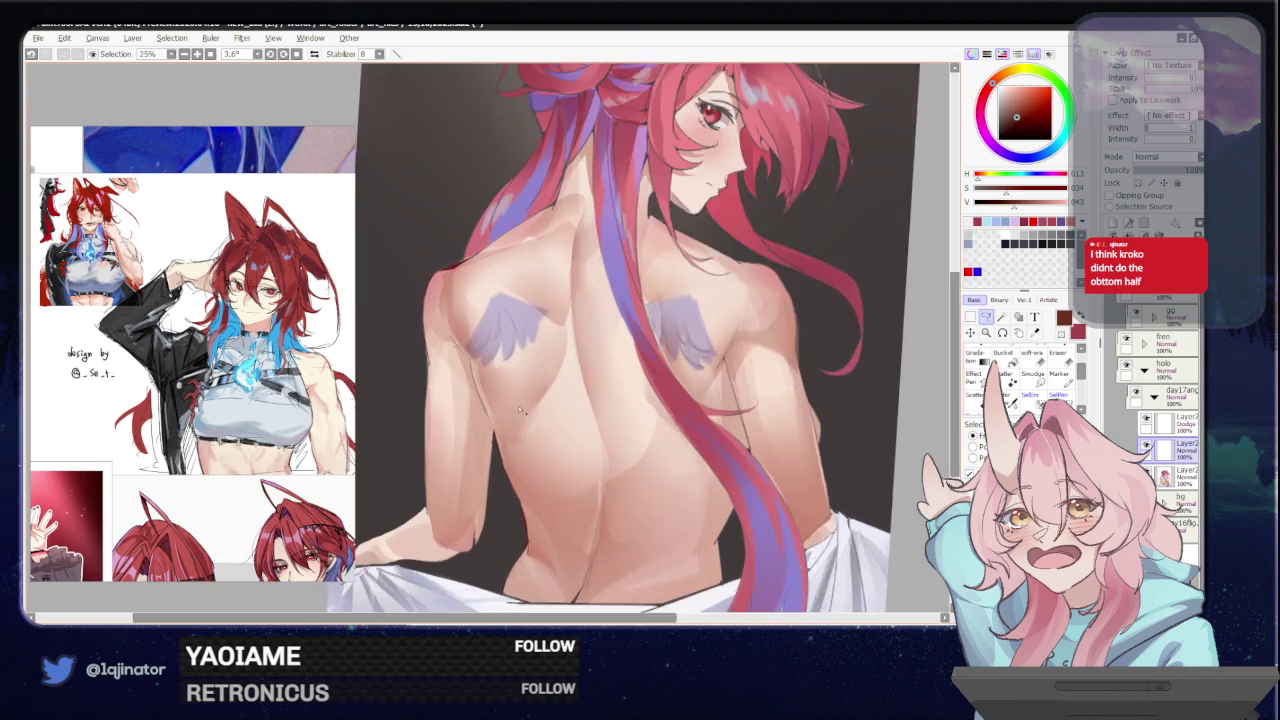
scroll(519, 409, up, 1)
drag(466, 366, 465, 358)
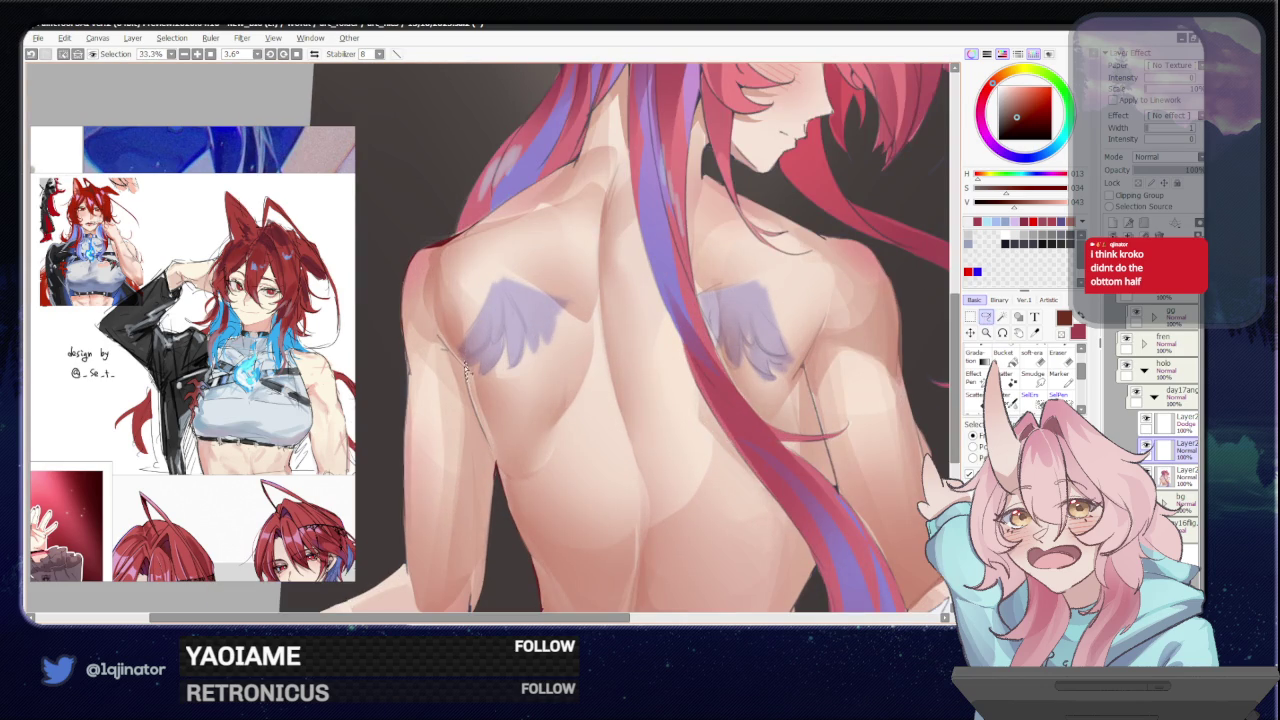
scroll(472, 375, down, 1)
scroll(472, 375, down, 1)
key(ctrl+d)
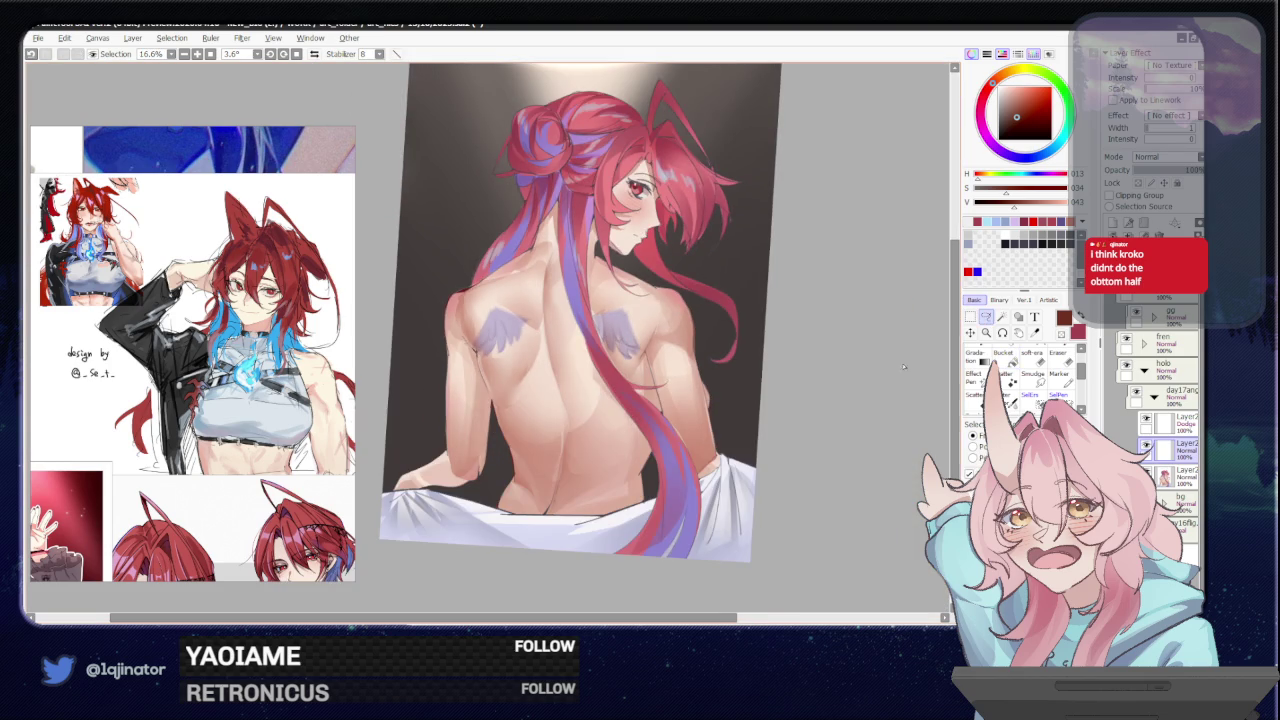
- Lasso a small area on the shoulder, then deselect it
scroll(648, 383, up, 1)
scroll(648, 384, up, 1)
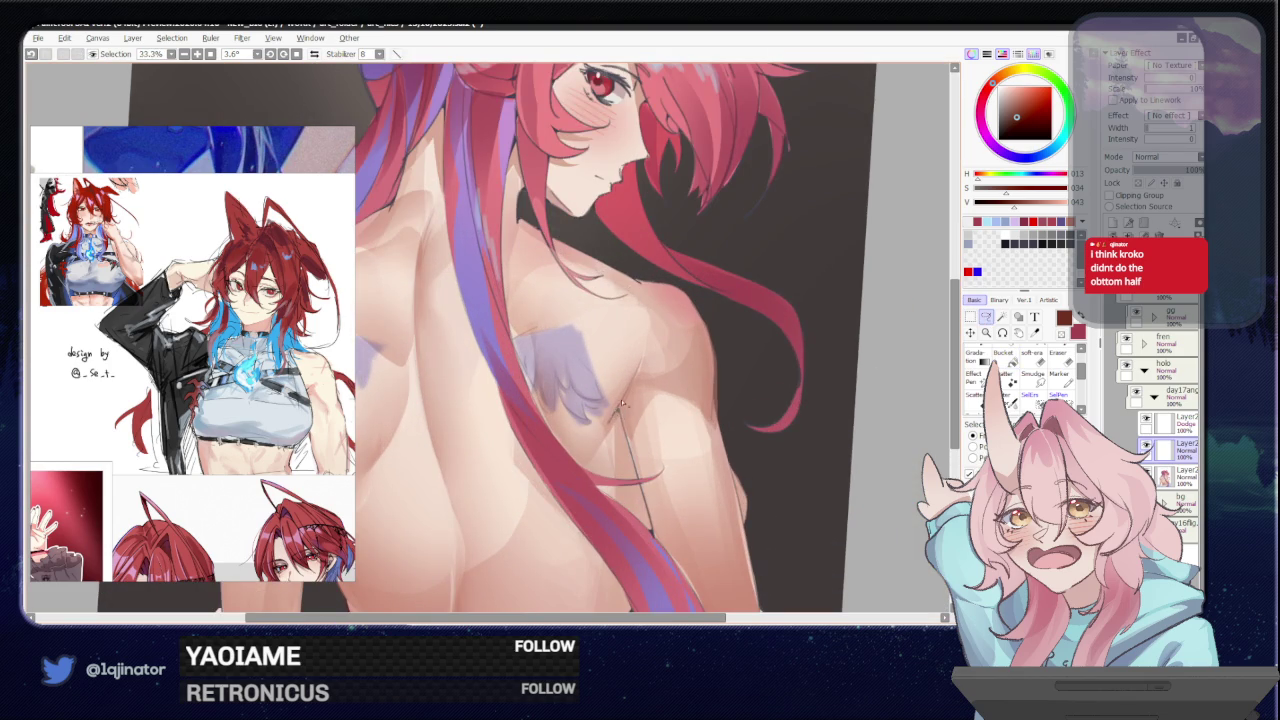
drag(621, 402, 614, 414)
scroll(621, 412, down, 1)
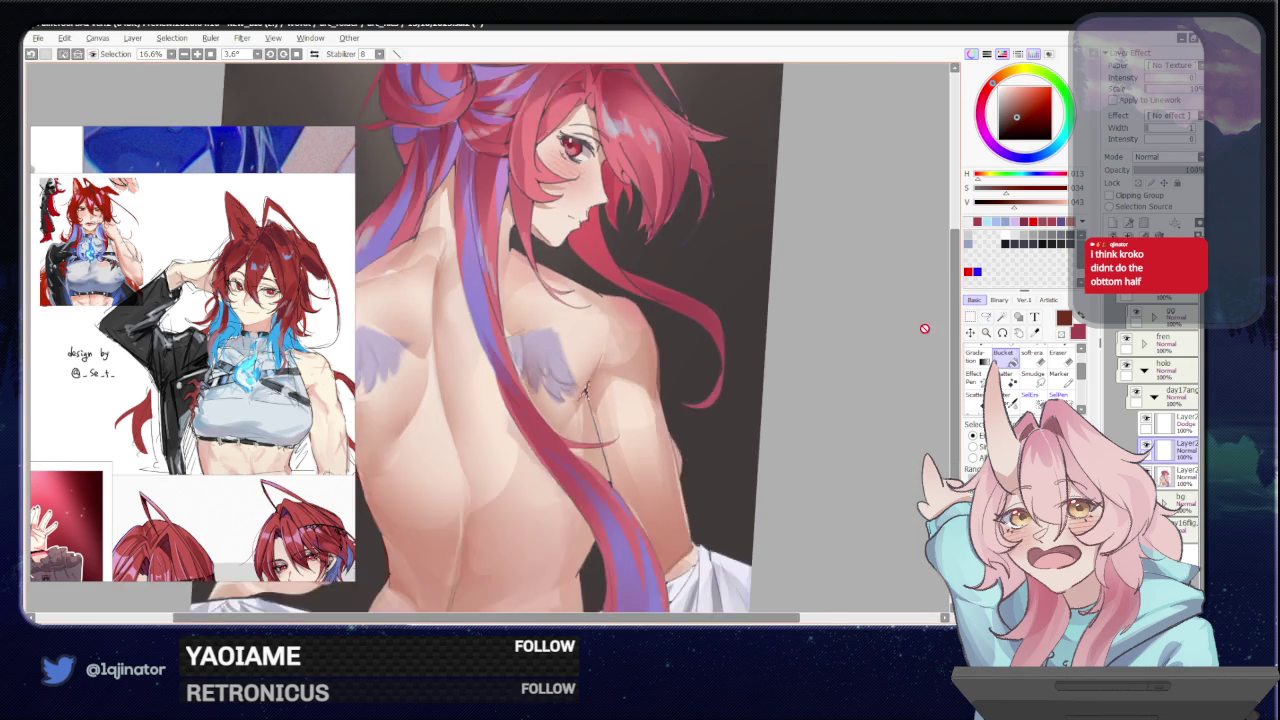
scroll(923, 326, down, 1)
key(ctrl+d)
- Select a small patch near the jaw and bring up Hue and Saturation with Ctrl+U
drag(829, 366, 750, 446)
scroll(750, 446, up, 2)
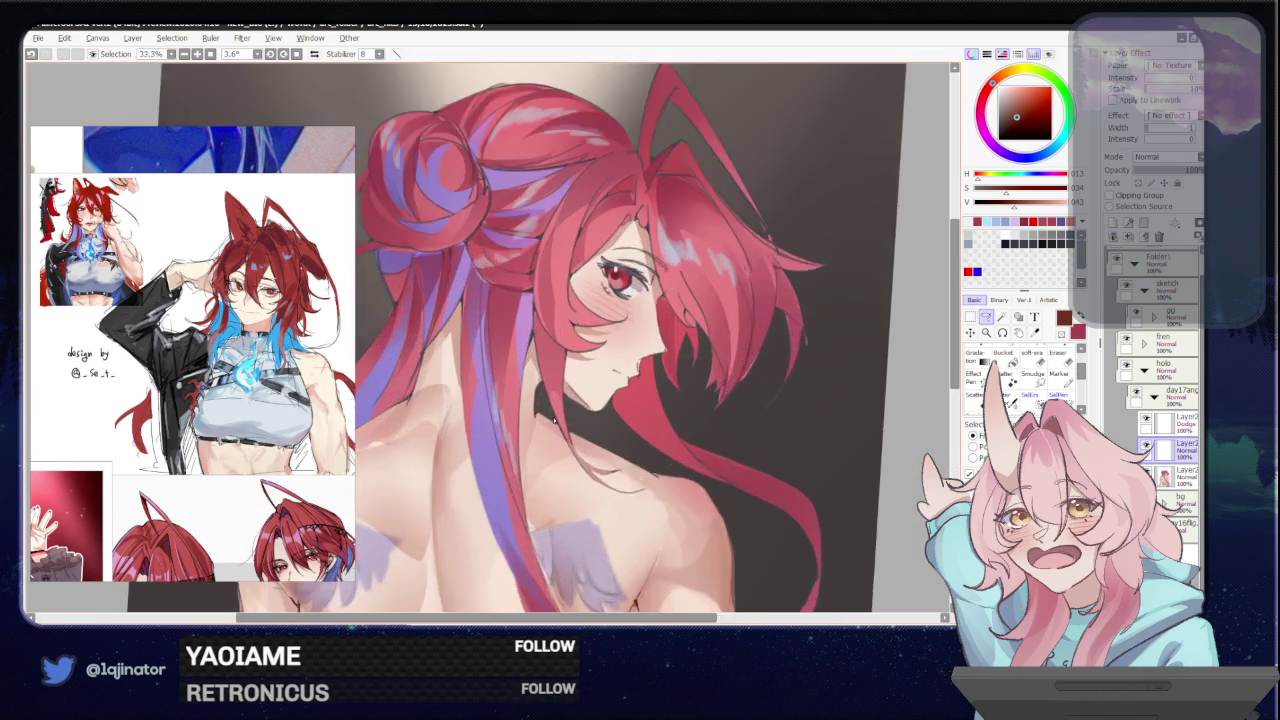
scroll(567, 400, up, 1)
drag(571, 407, 565, 411)
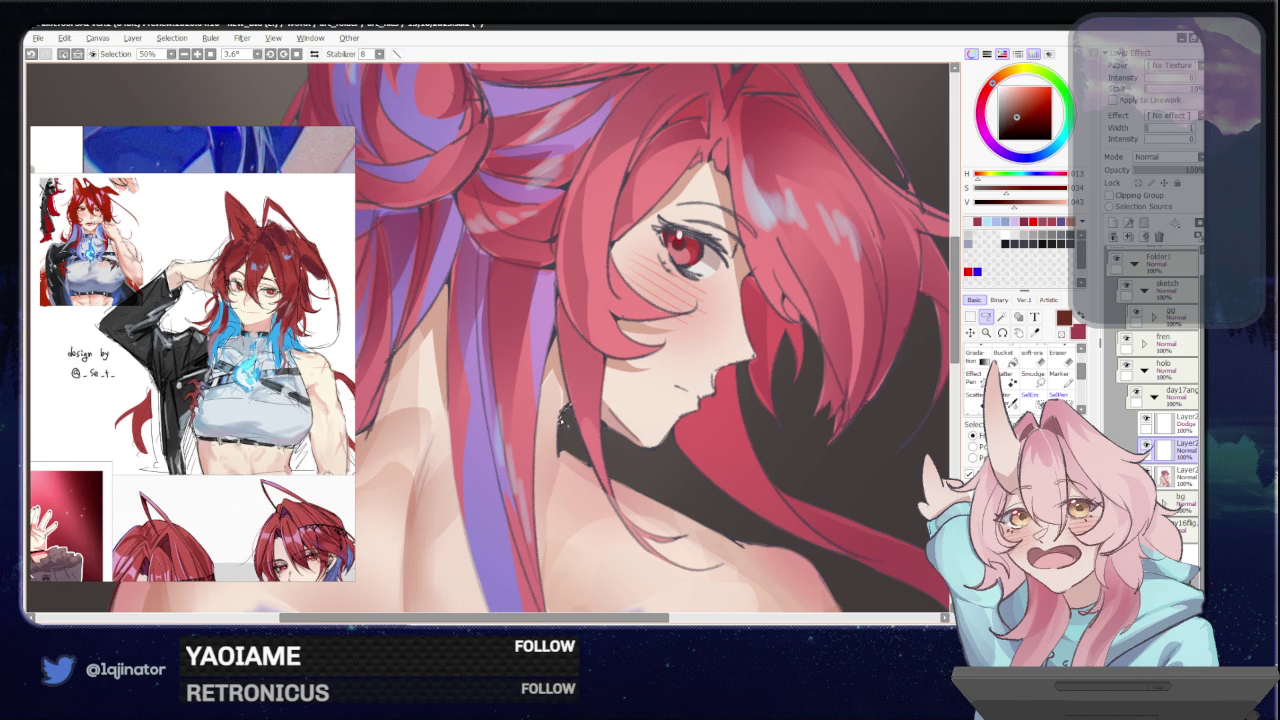
click(1003, 353)
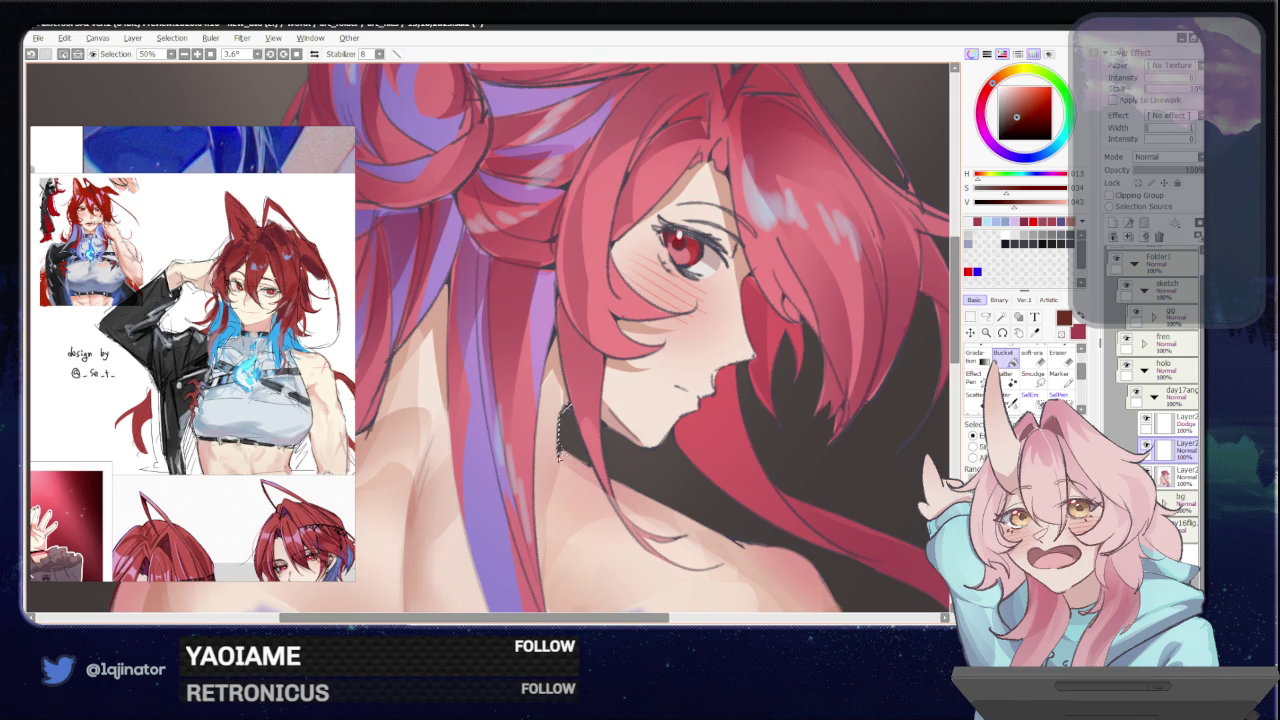
scroll(875, 356, down, 1)
scroll(875, 356, down, 2)
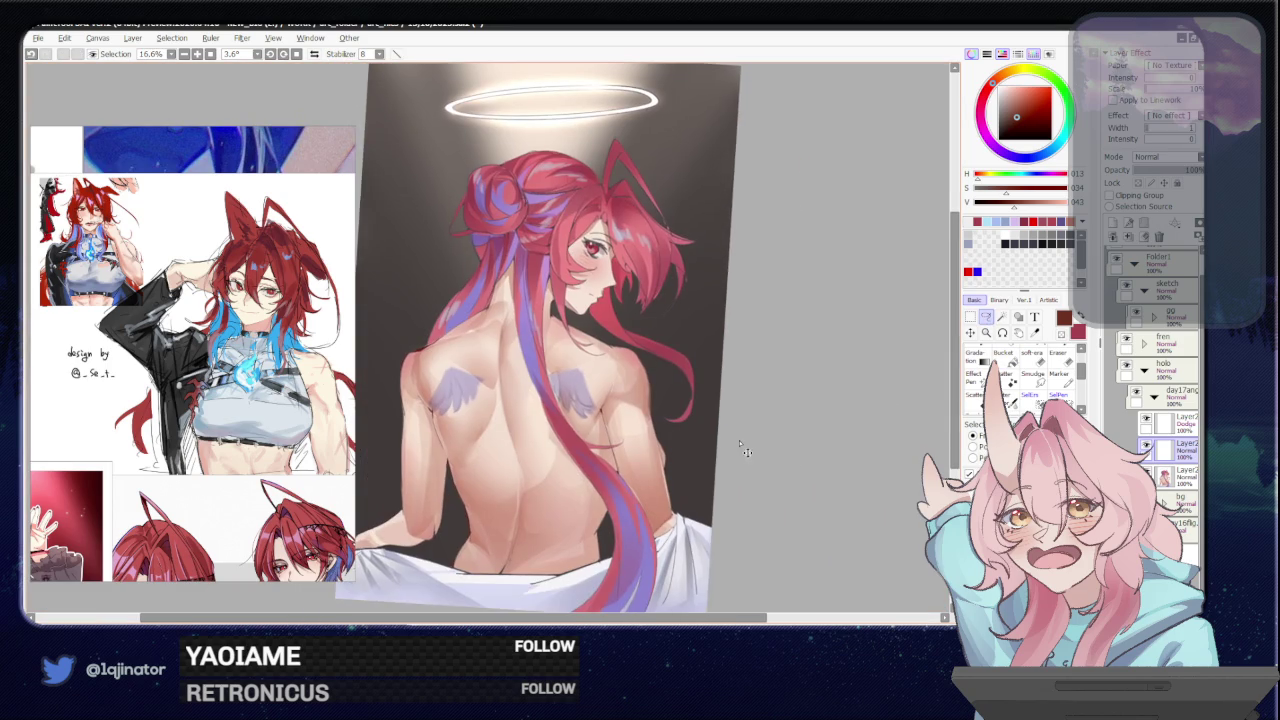
key(ctrl+u)
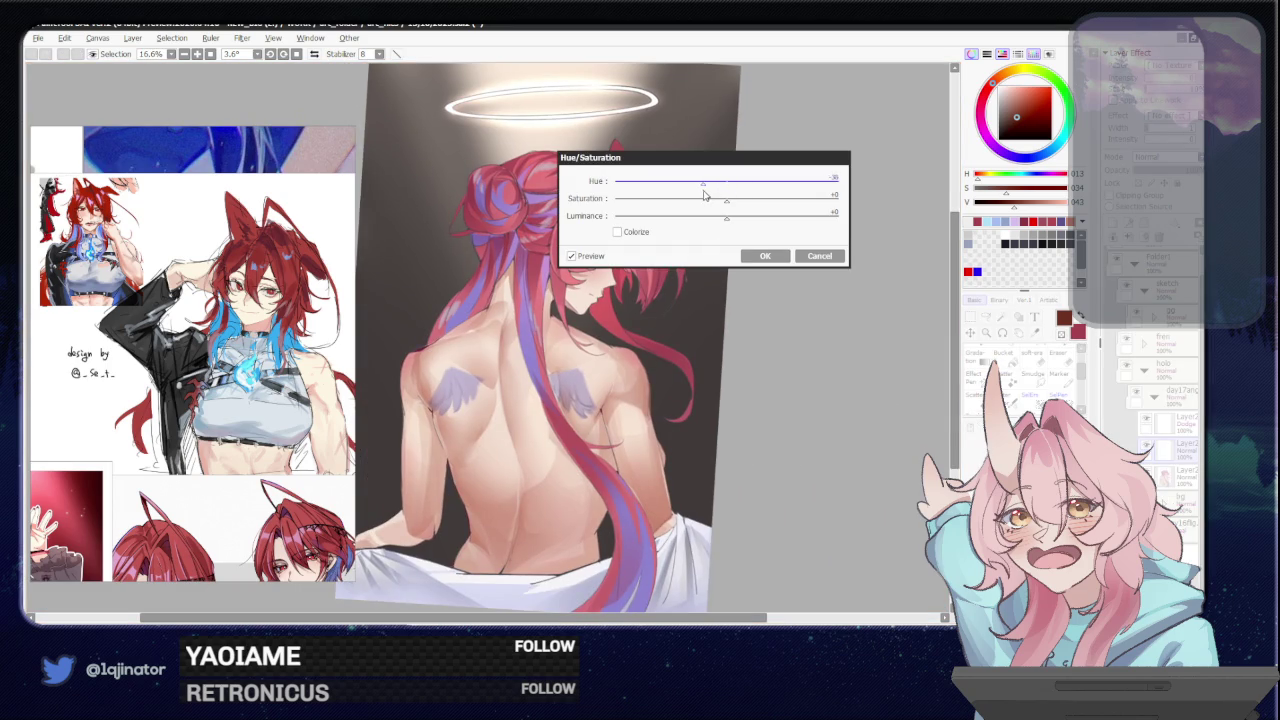
- Apply hue +8, saturation +21 and luminance +19 to the jaw patch
mouse_move(732, 183)
mouse_down()
mouse_move(738, 220)
mouse_move(751, 200)
mouse_up()
click(765, 256)
scroll(527, 475, up, 2)
scroll(506, 525, up, 2)
- Switch to the freehand lasso and select a small area near the sheet
key(n)
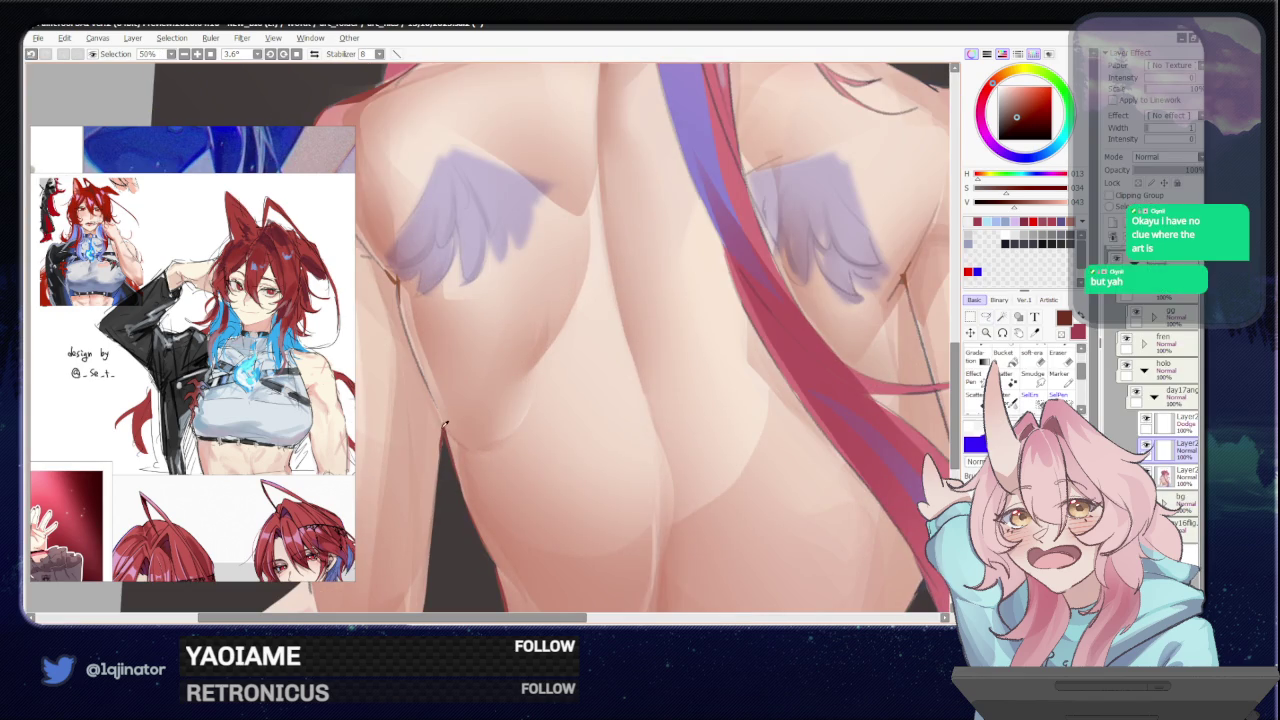
scroll(449, 427, down, 2)
scroll(449, 427, down, 2)
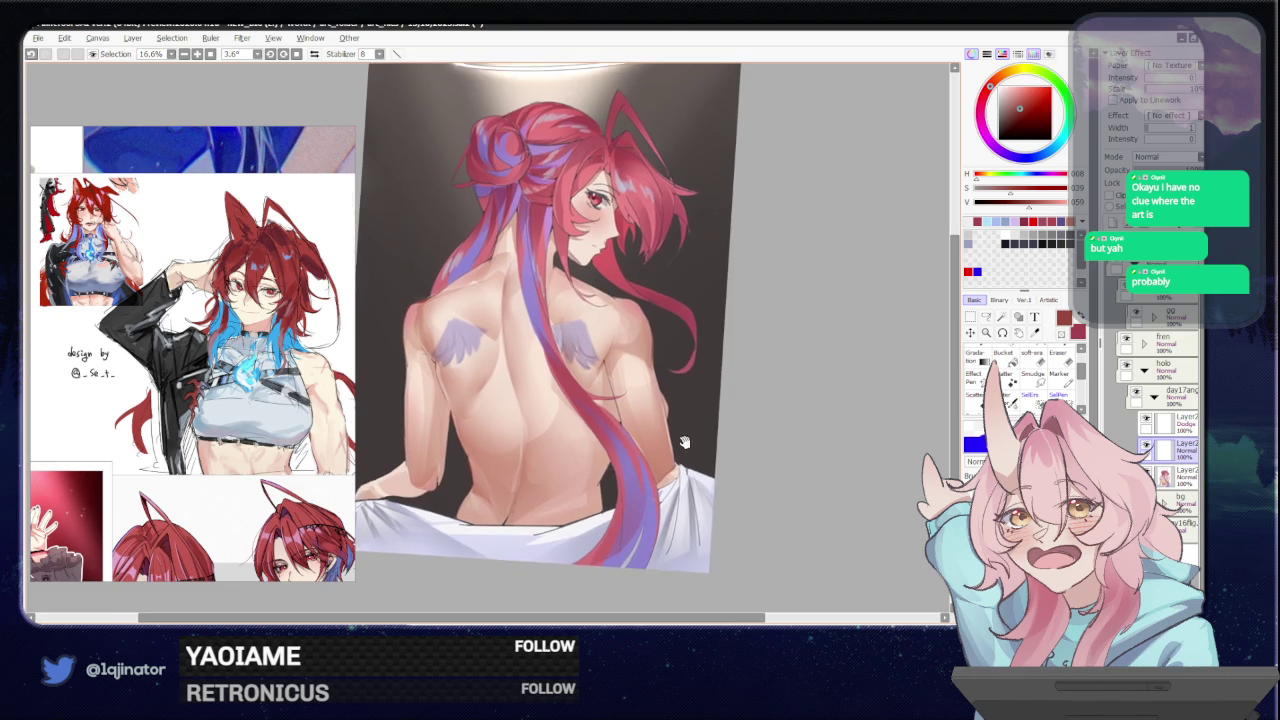
key(l)
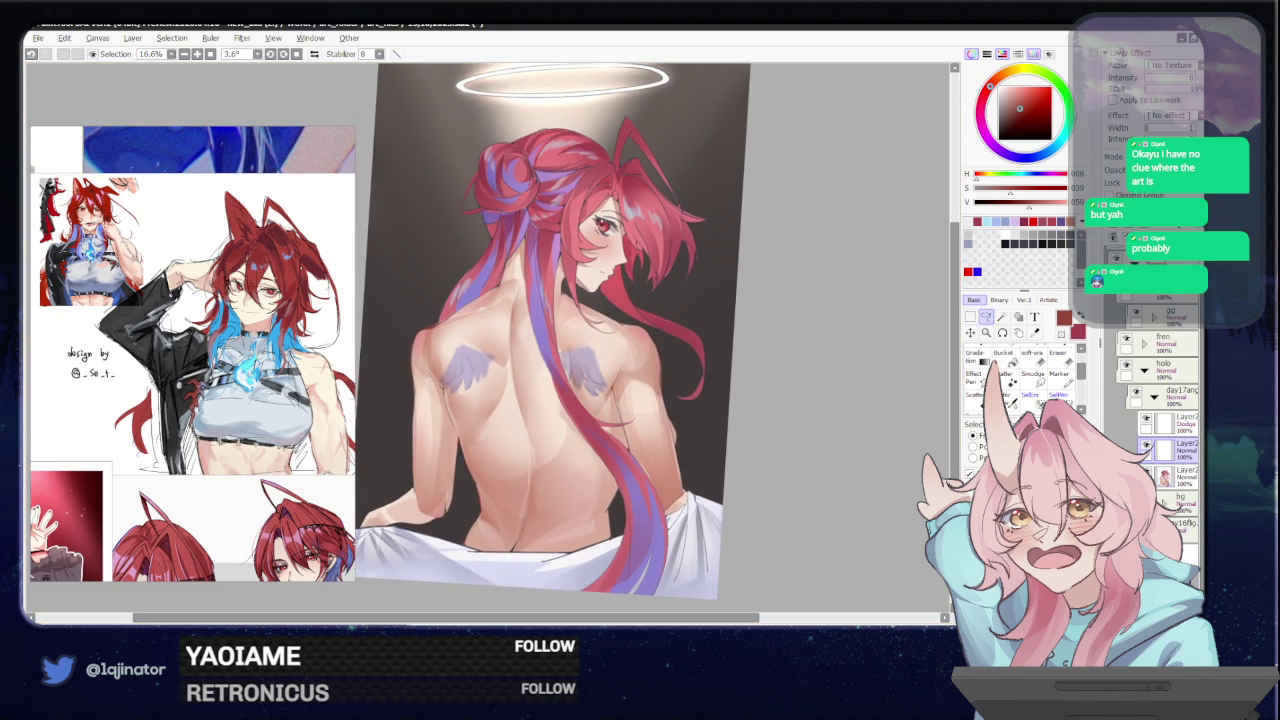
key(alt+Tab)
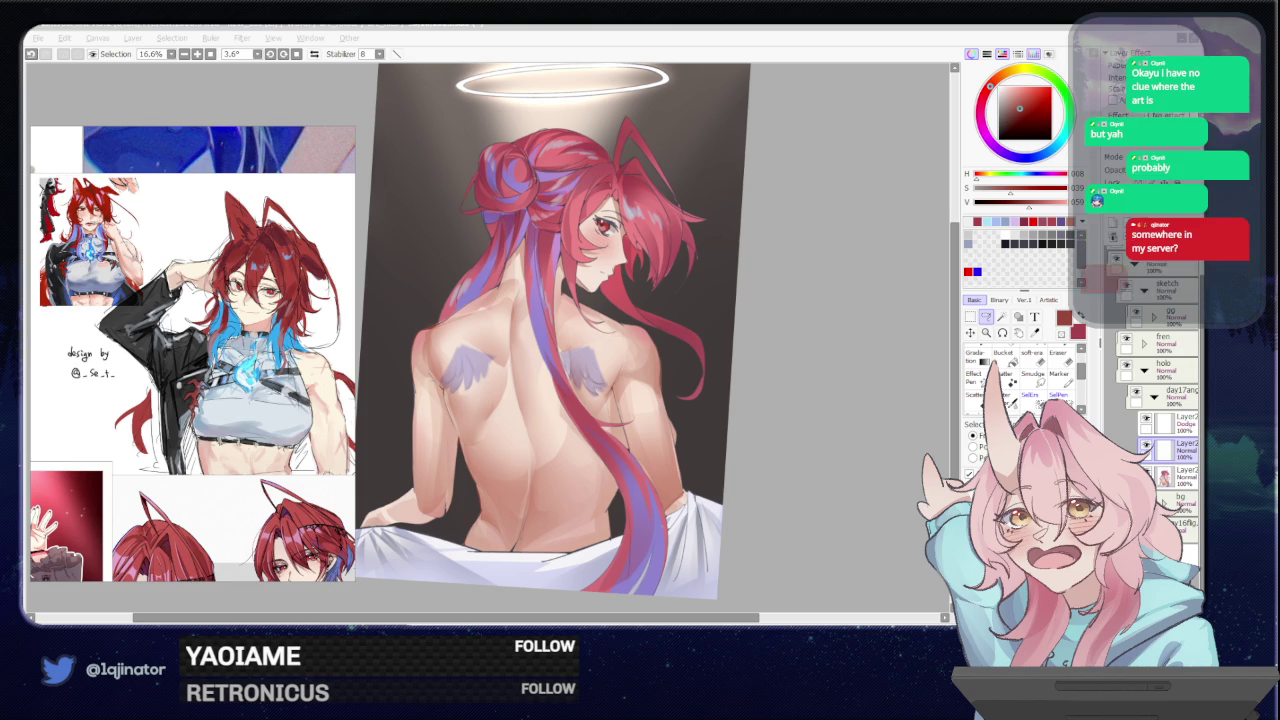
click(828, 434)
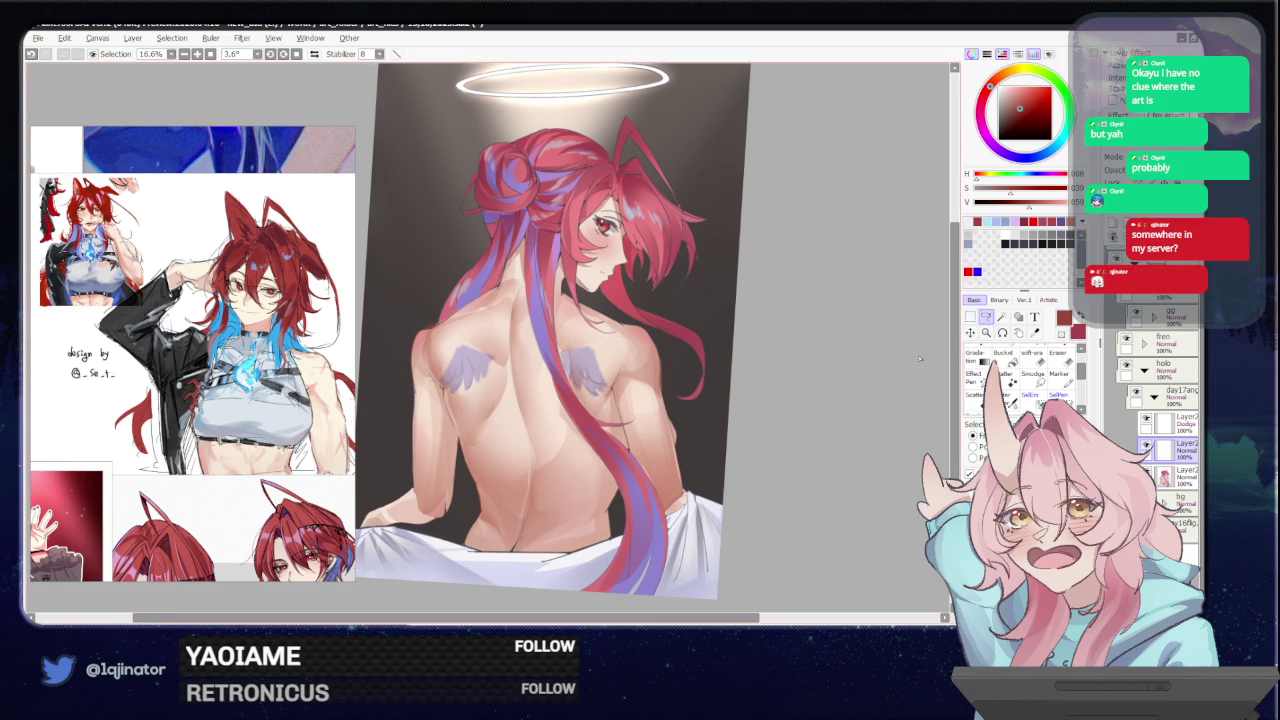
scroll(562, 453, up, 2)
scroll(562, 453, up, 1)
scroll(562, 453, up, 1)
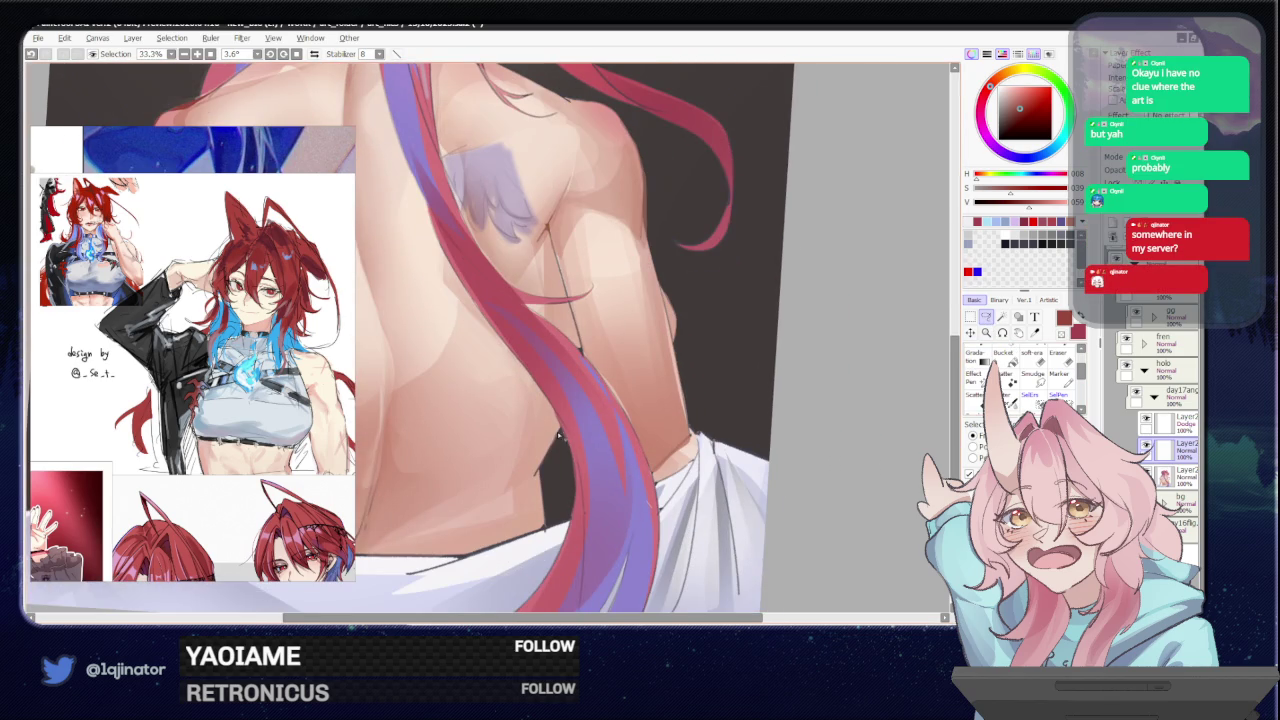
drag(533, 480, 552, 446)
- Pan and zoom the view to frame the head and upper back
drag(545, 490, 565, 457)
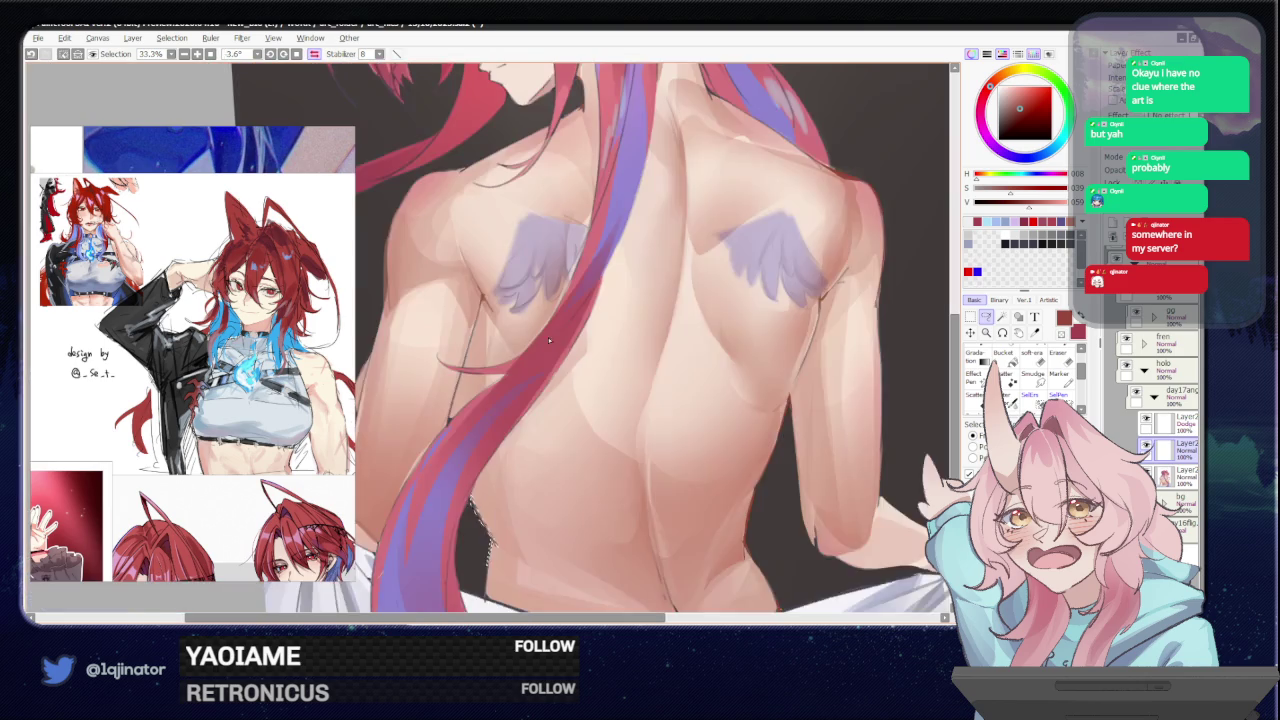
mouse_move(548, 337)
mouse_down()
mouse_move(548, 468)
mouse_move(534, 398)
mouse_move(508, 412)
mouse_up()
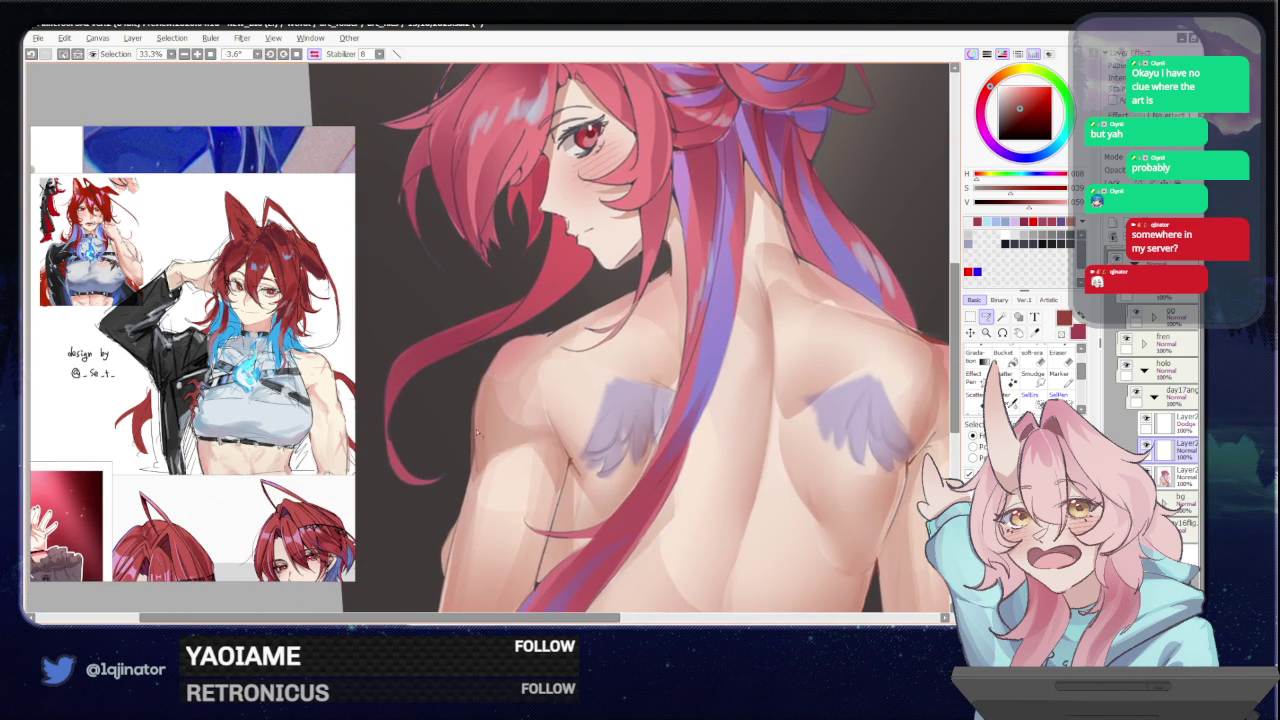
drag(474, 478, 490, 418)
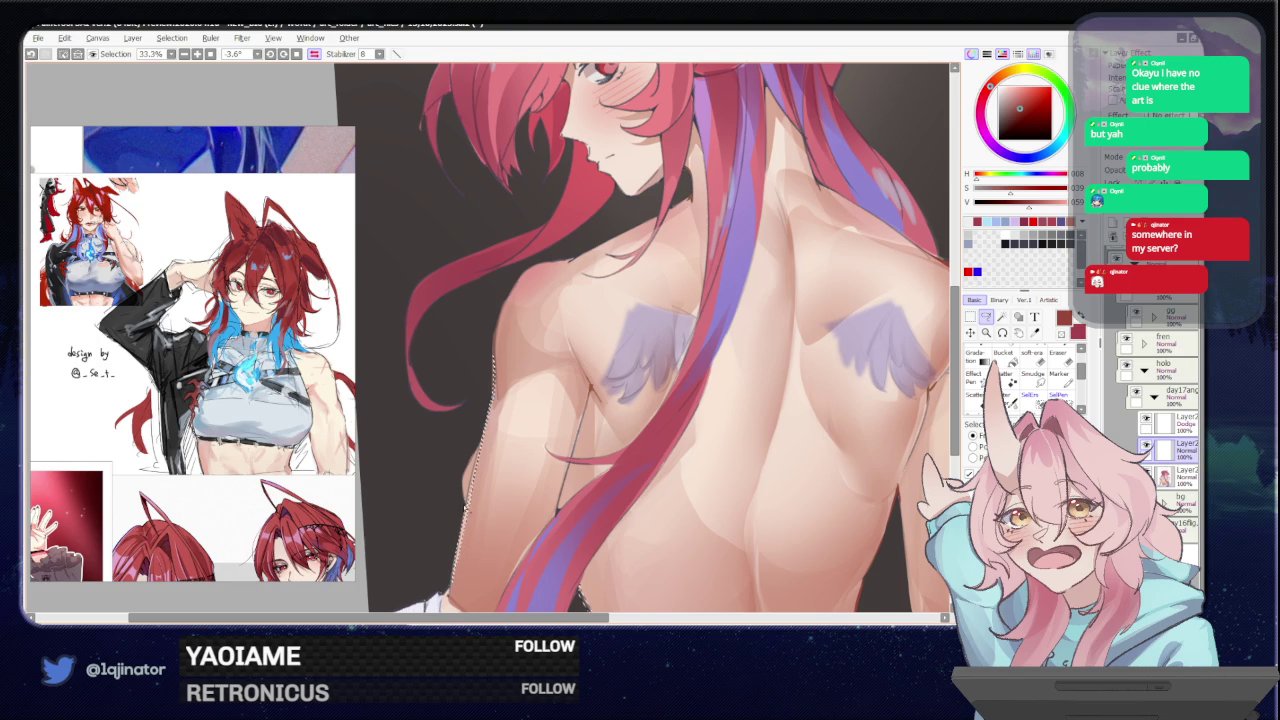
key(ctrl+minus)
key(ctrl+minus)
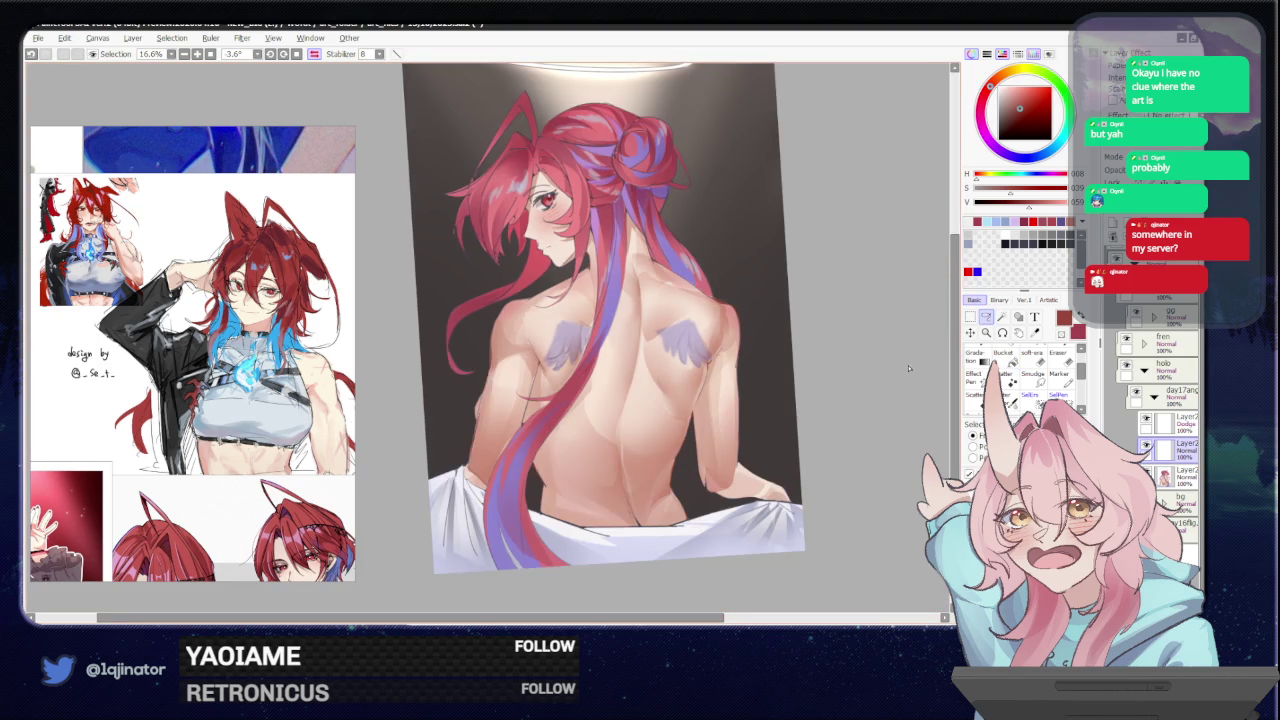
key(ctrl+plus)
key(ctrl+plus)
mouse_move(529, 330)
mouse_down()
mouse_move(529, 366)
mouse_move(558, 352)
mouse_move(572, 370)
mouse_up()
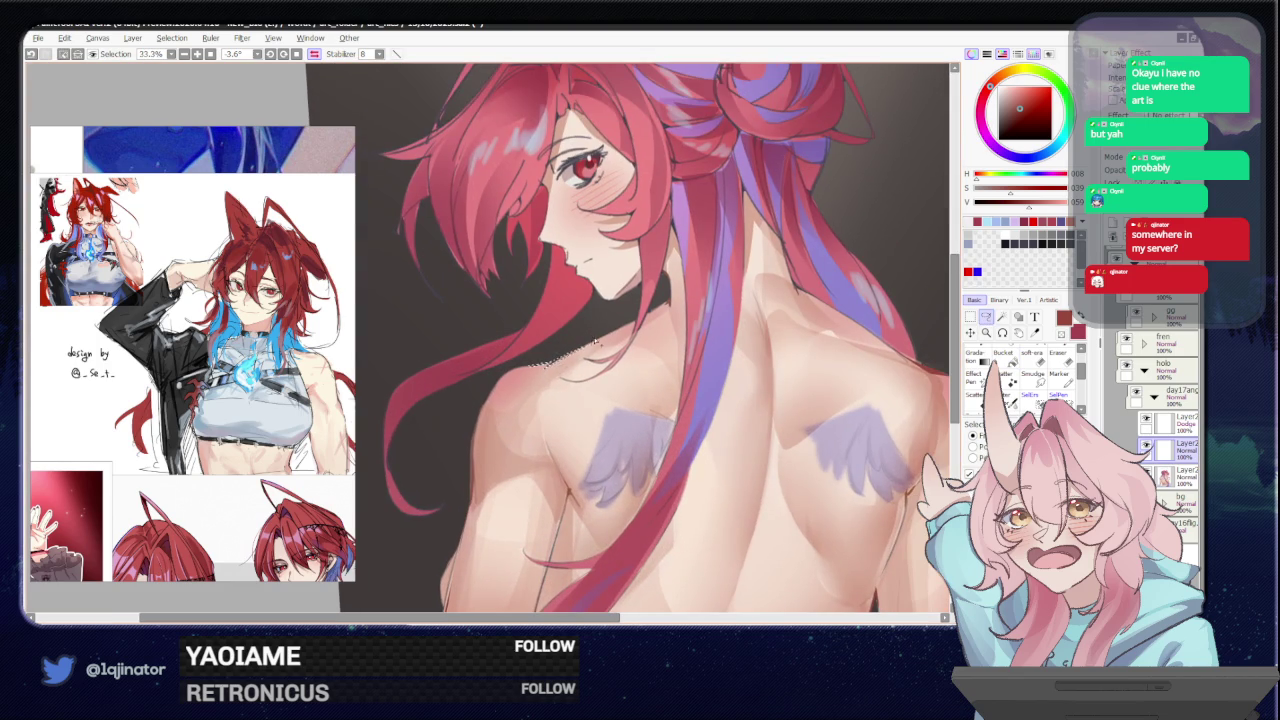
- Tilt the canvas steeply, try and clear a chin selection, then tilt further clockwise
key(g)
key(ctrl+minus)
key(ctrl+minus)
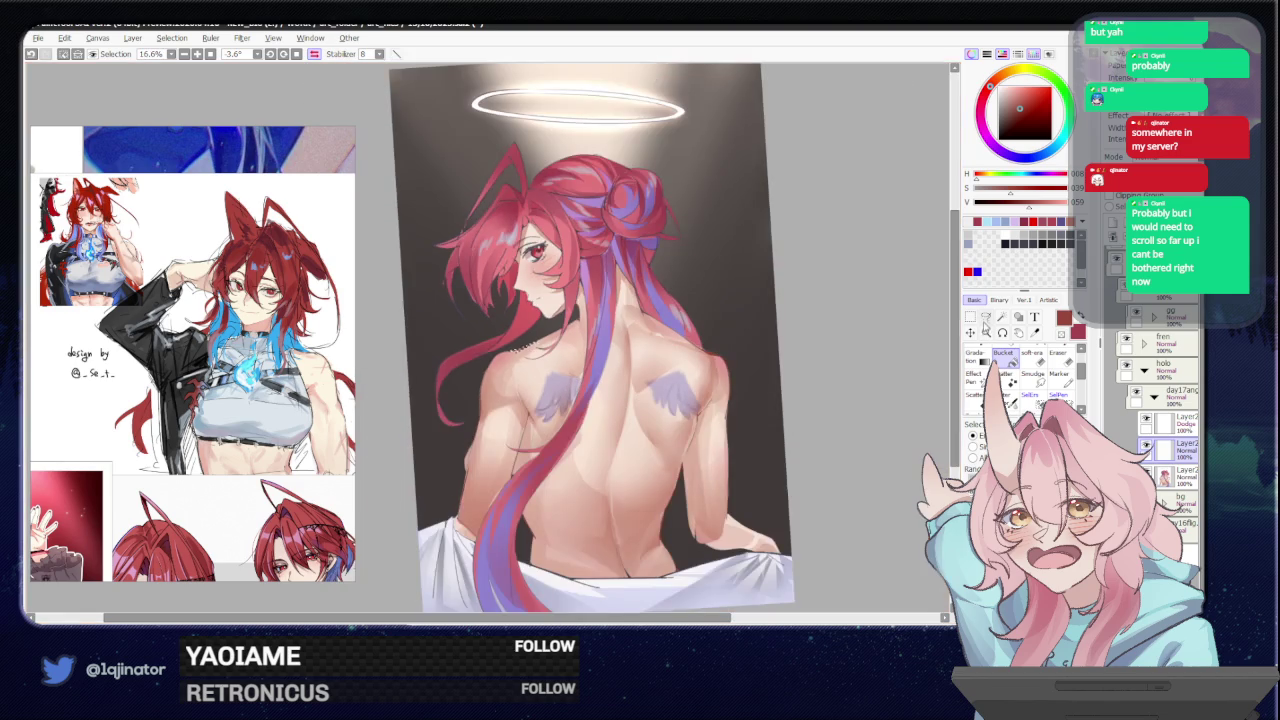
key(ctrl+plus)
key(ctrl+plus)
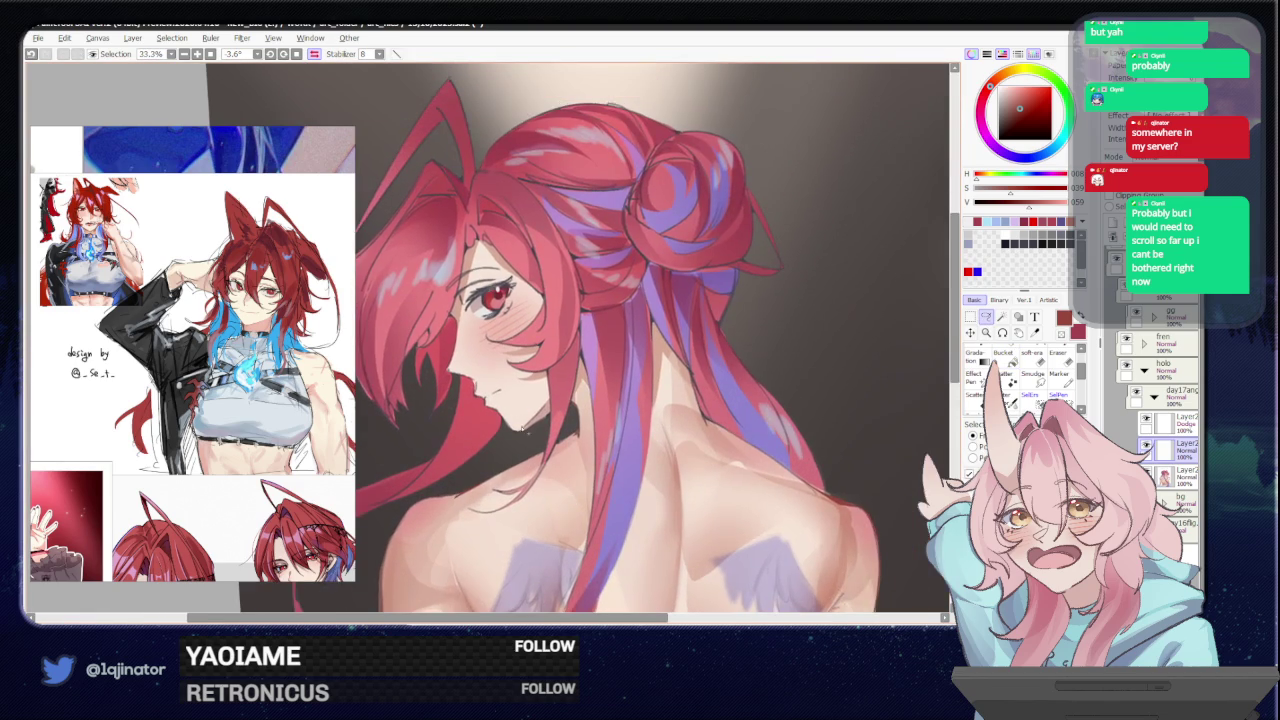
drag(608, 390, 474, 458)
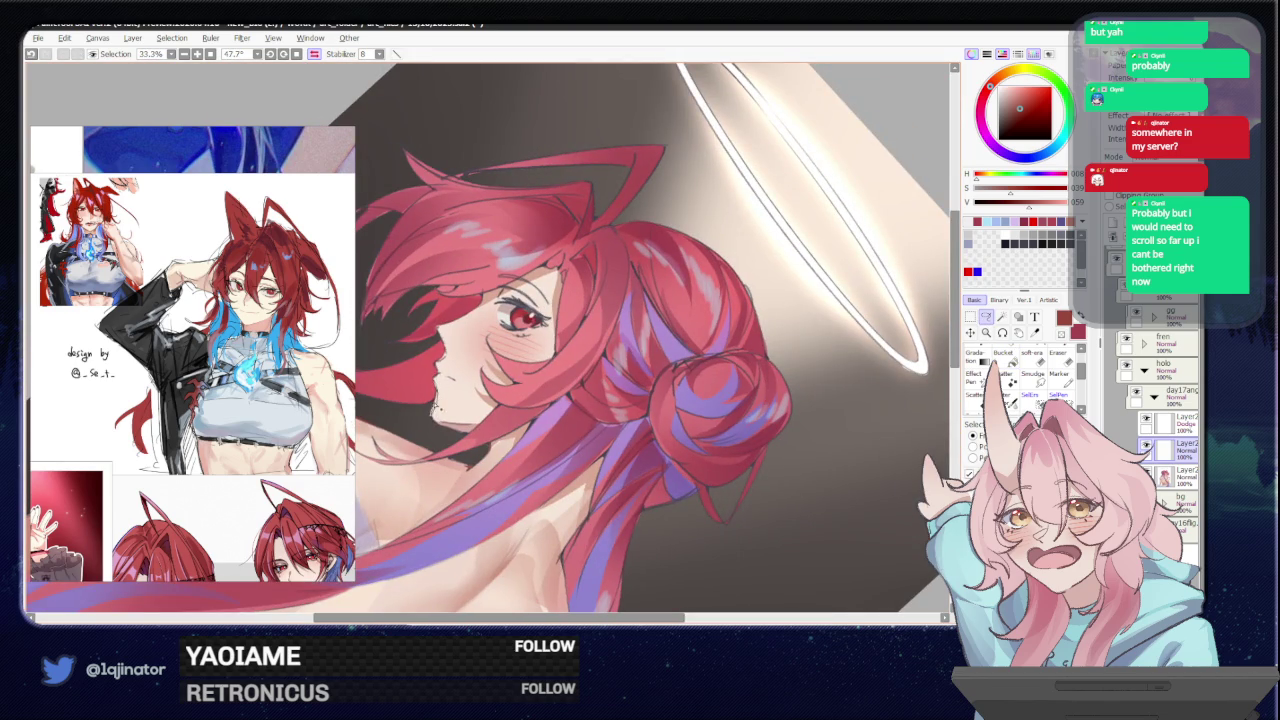
drag(435, 405, 437, 412)
key(ctrl+minus)
key(ctrl+minus)
key(ctrl+d)
mouse_move(763, 470)
mouse_down()
mouse_move(760, 420)
mouse_move(731, 389)
mouse_up()
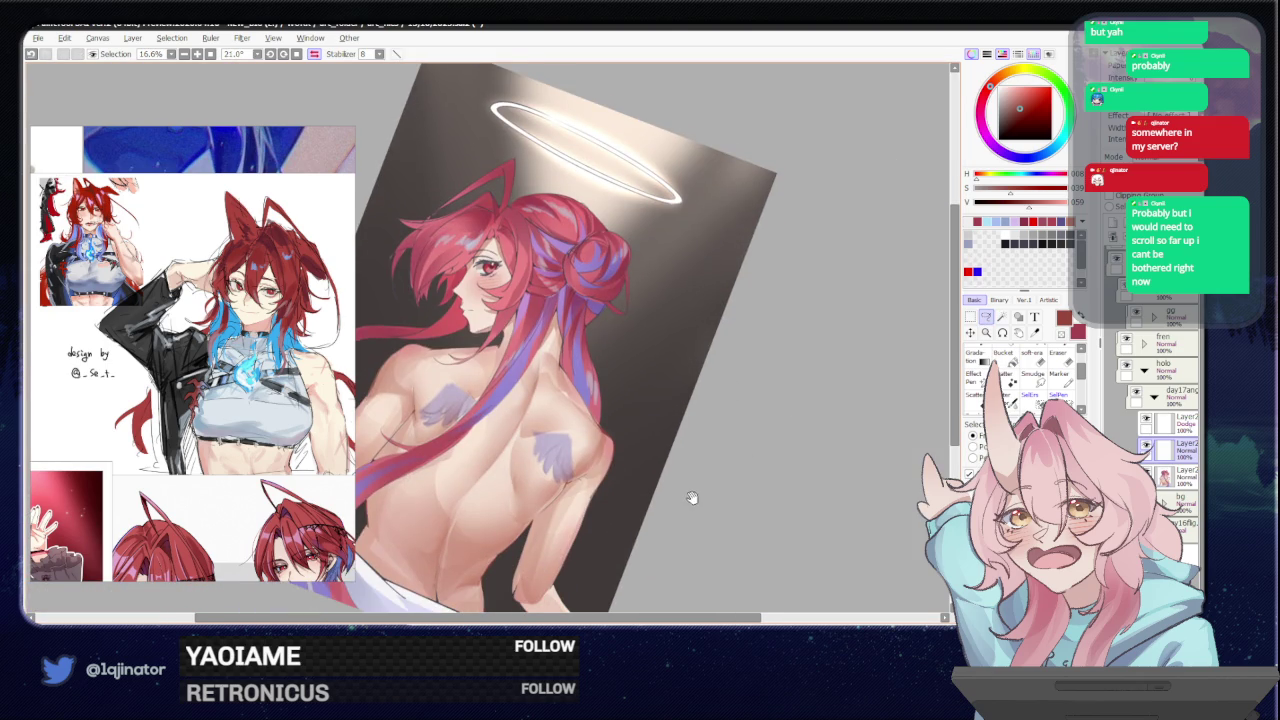
mouse_move(691, 494)
mouse_down()
mouse_move(709, 477)
mouse_move(706, 411)
mouse_move(499, 480)
mouse_up()
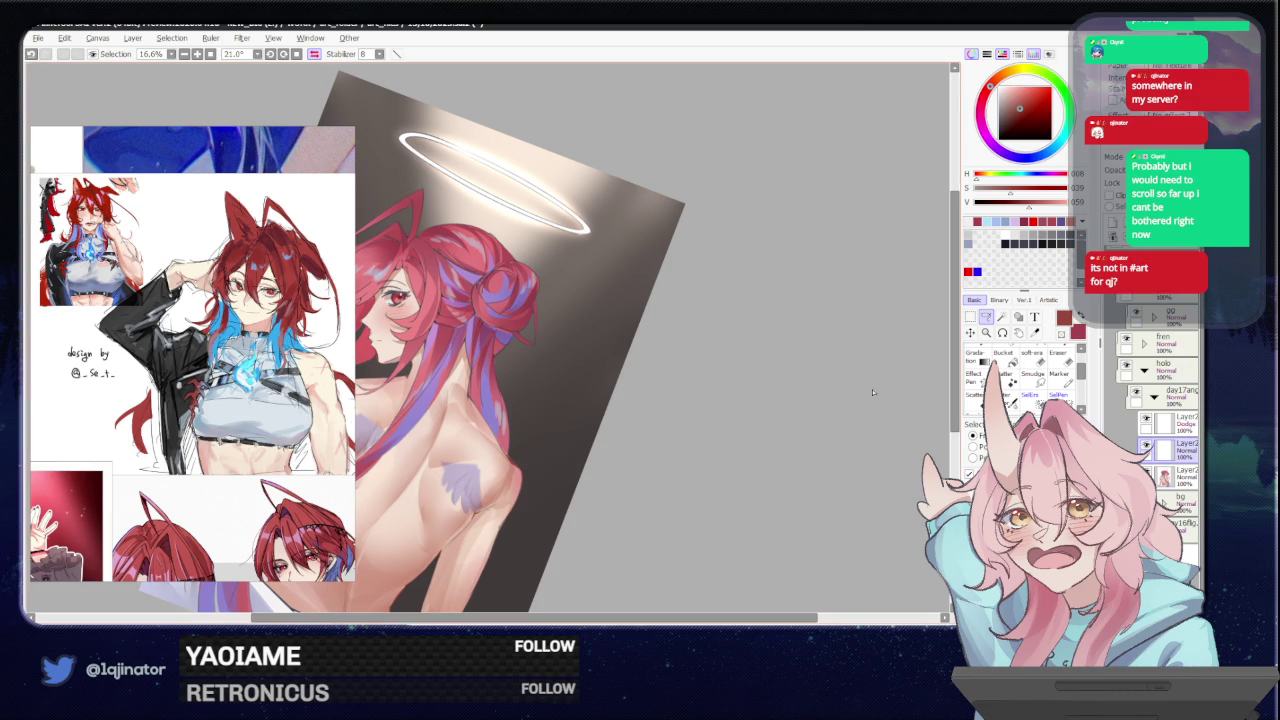
- Mirror the view horizontally, reset rotation to 0°, and inspect the head
key(h)
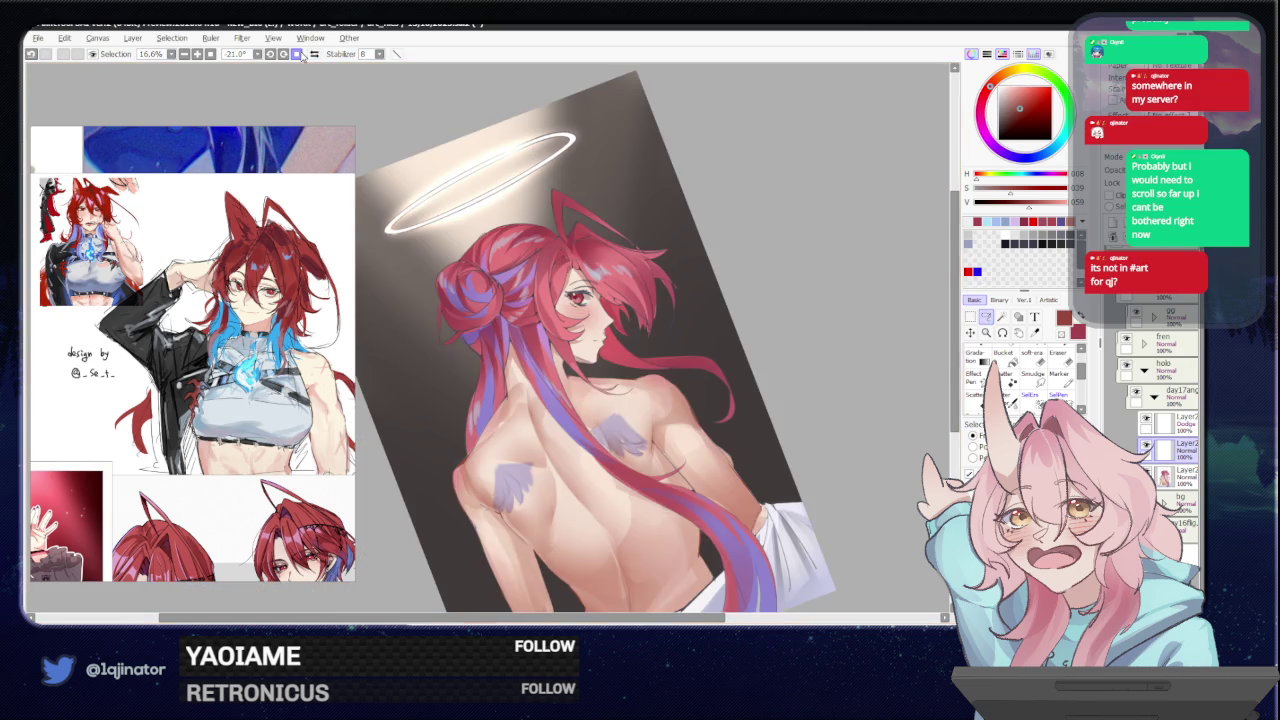
key(ctrl+@)
scroll(511, 460, up, 3)
mouse_move(511, 460)
mouse_down()
mouse_move(524, 385)
mouse_move(556, 390)
mouse_up()
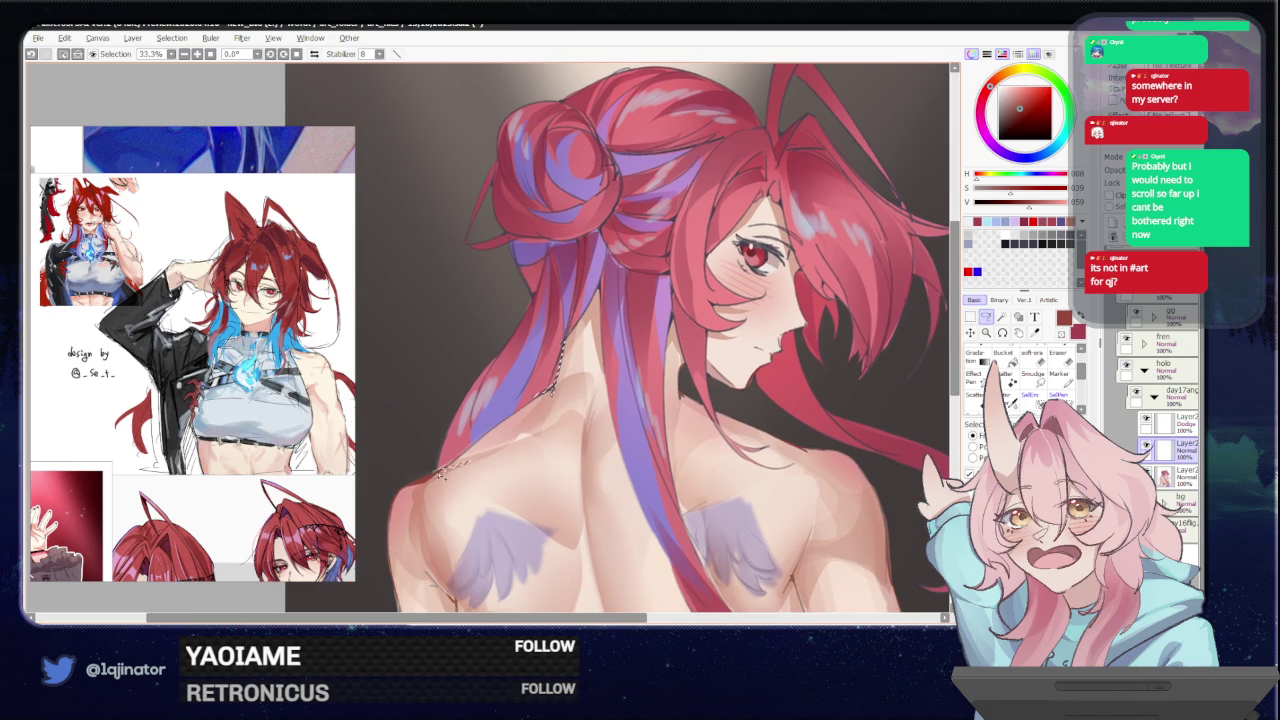
key(minus)
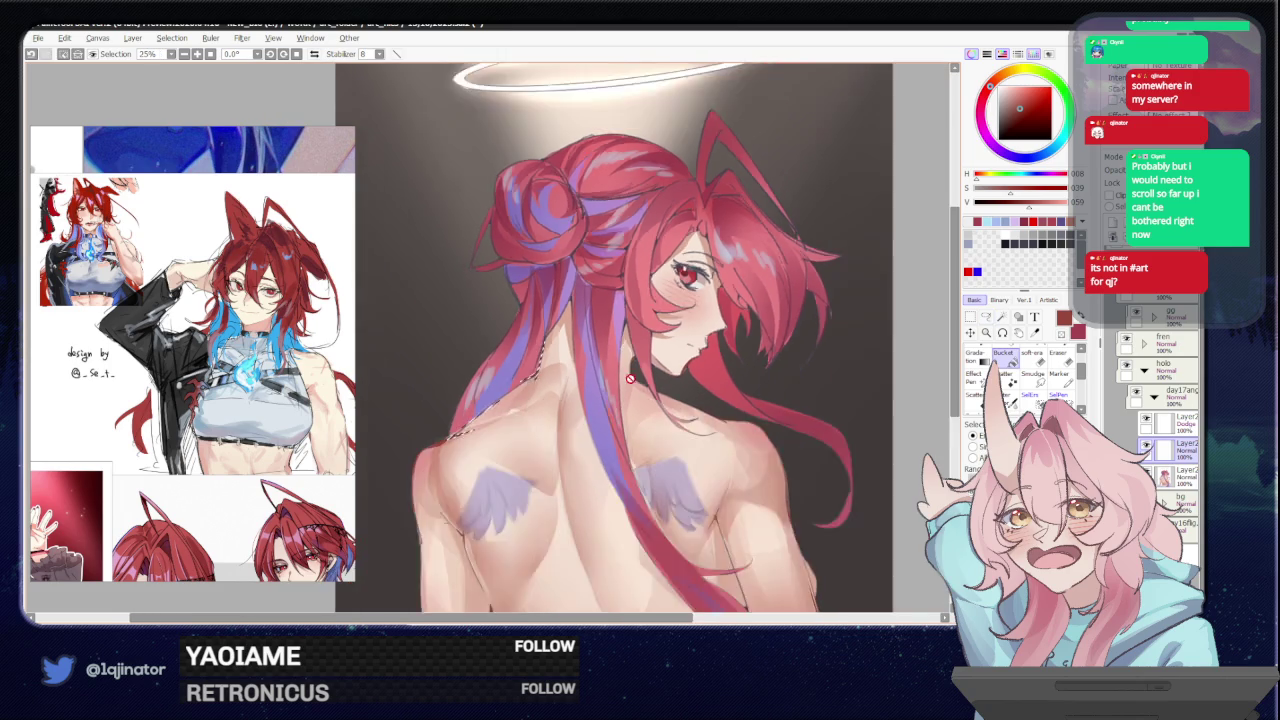
key(minus)
key(minus)
- Zoom in and out between the face, shoulders and back to inspect them
click(987, 317)
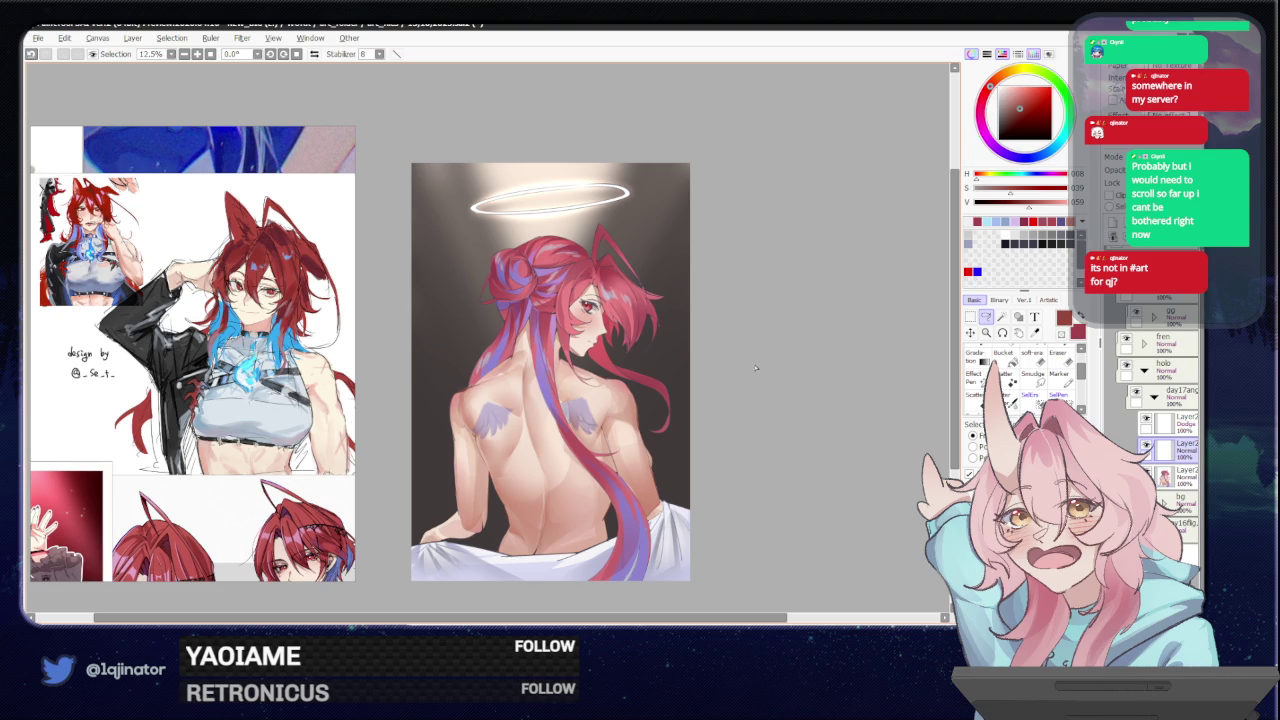
key(plus)
key(plus)
key(plus)
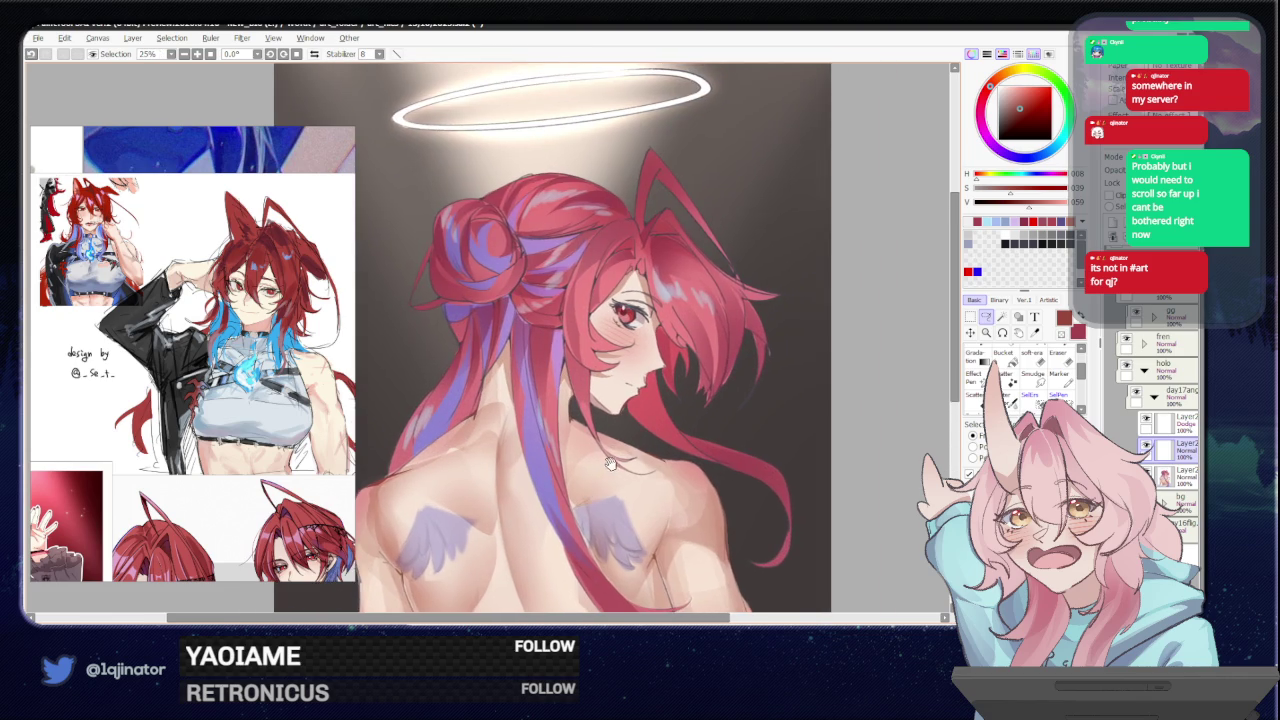
key(plus)
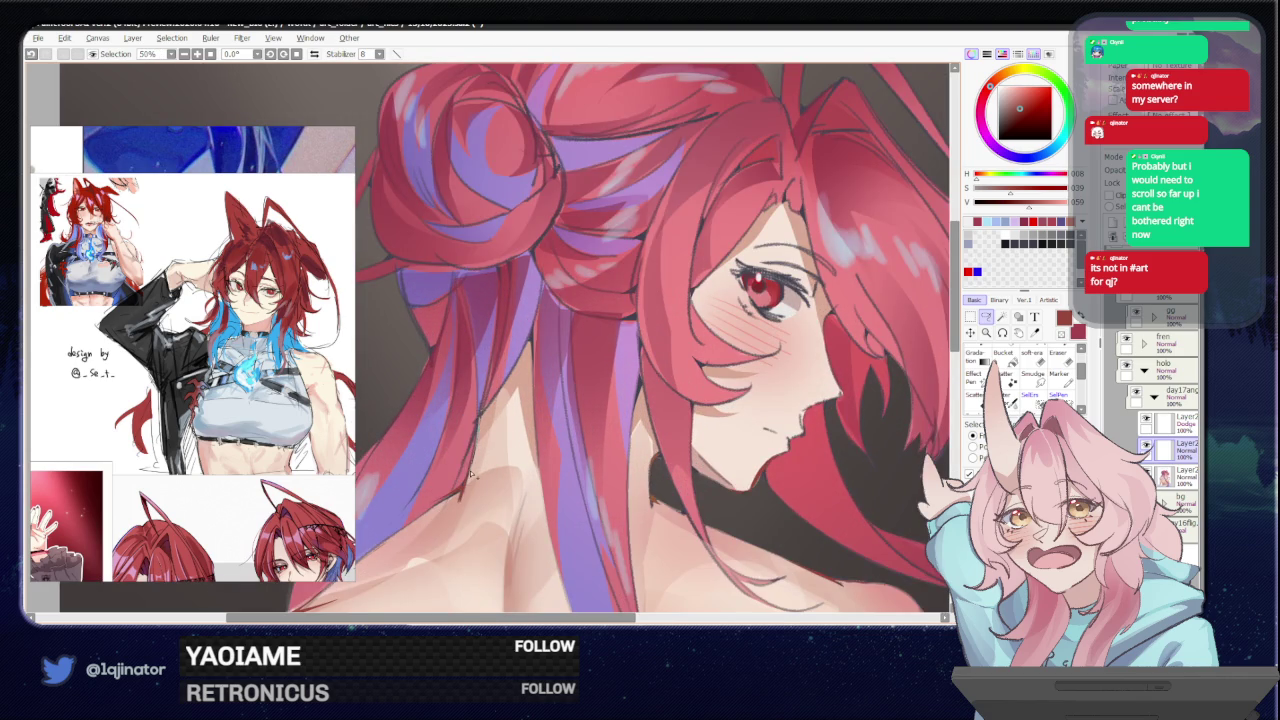
key(minus)
key(minus)
key(minus)
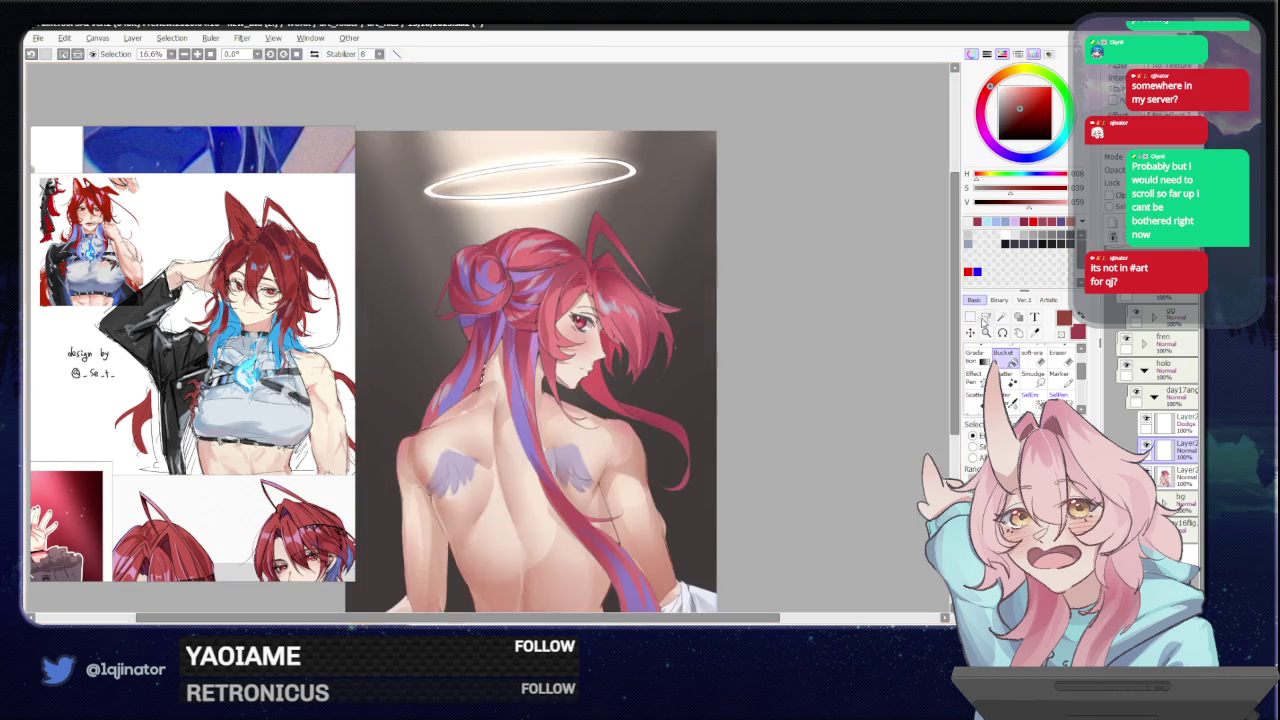
mouse_move(760, 431)
mouse_down()
mouse_move(714, 380)
mouse_move(590, 478)
mouse_up()
key(plus)
key(plus)
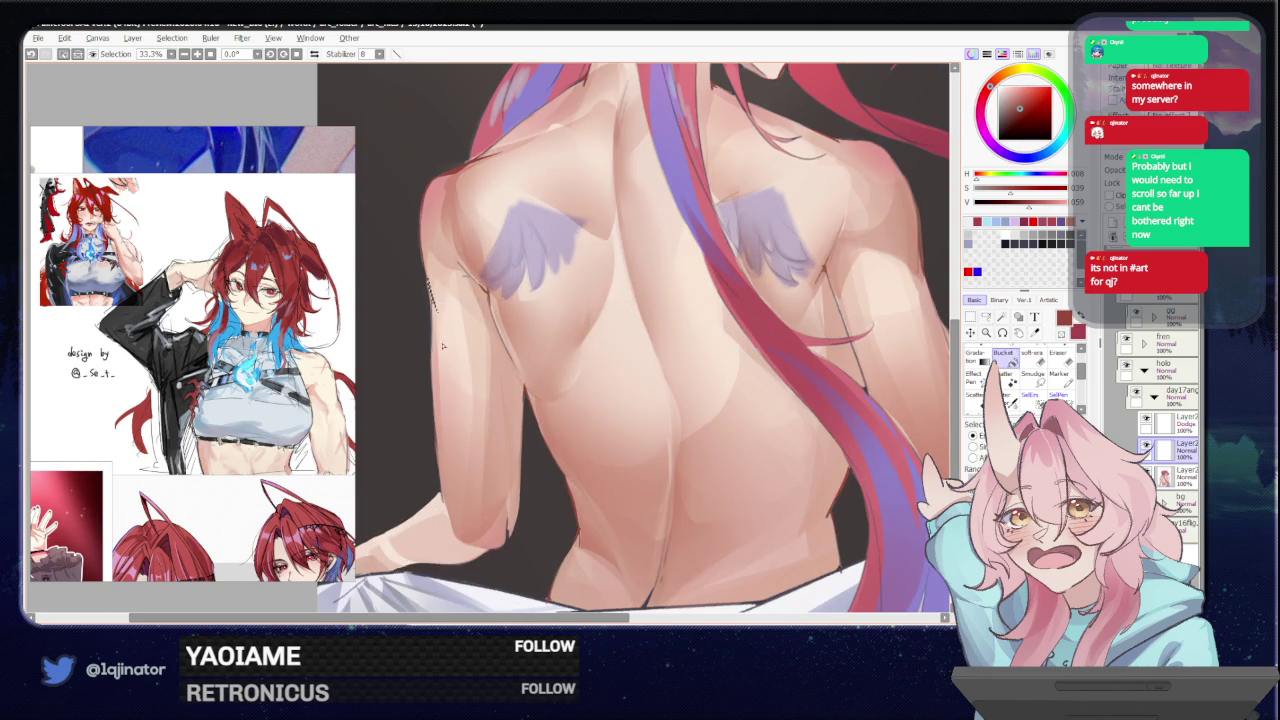
key(minus)
key(minus)
key(plus)
key(plus)
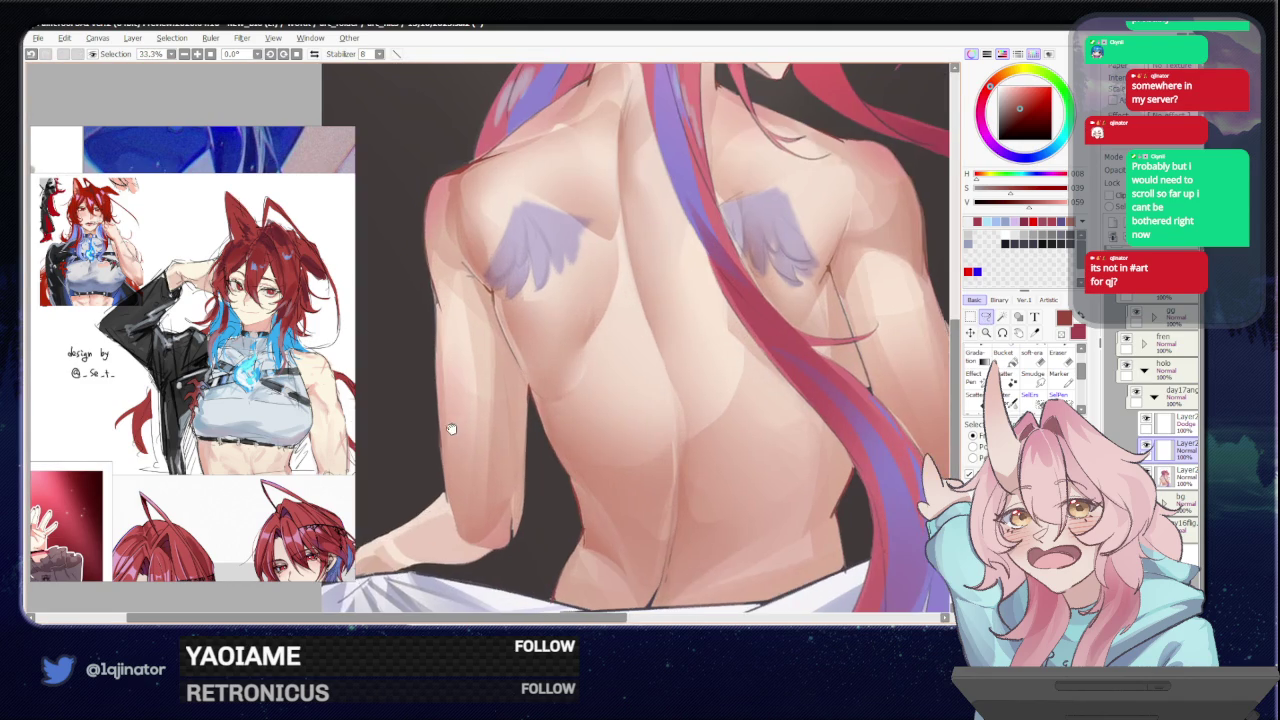
- Switch to the Bucket tool and zoom out to 12.5% for the whole illustration
key(g)
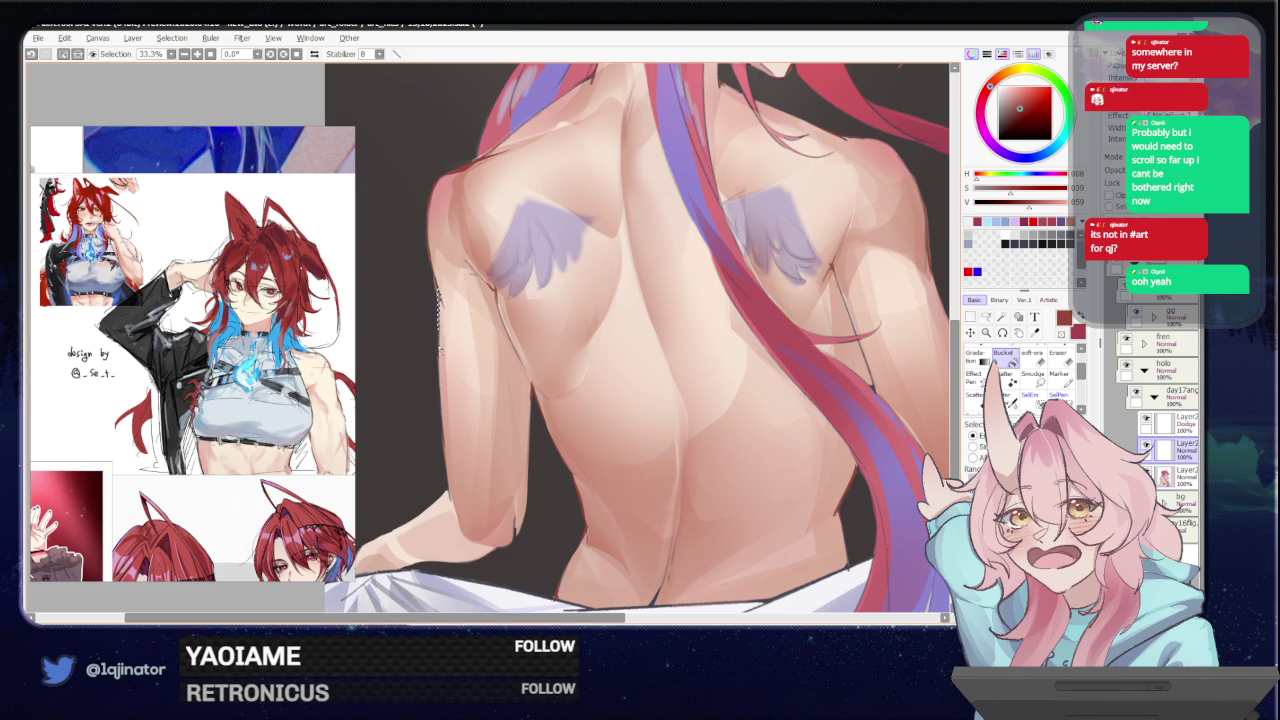
scroll(940, 350, down, 3)
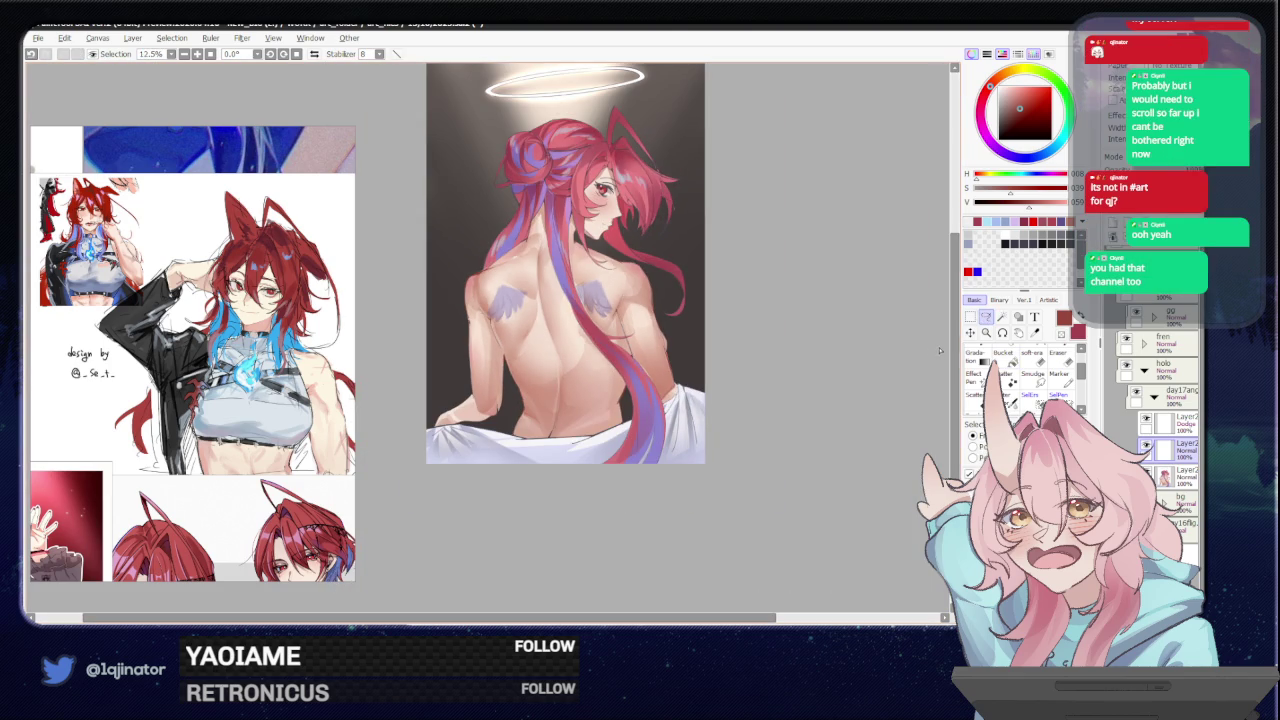
drag(623, 454, 629, 457)
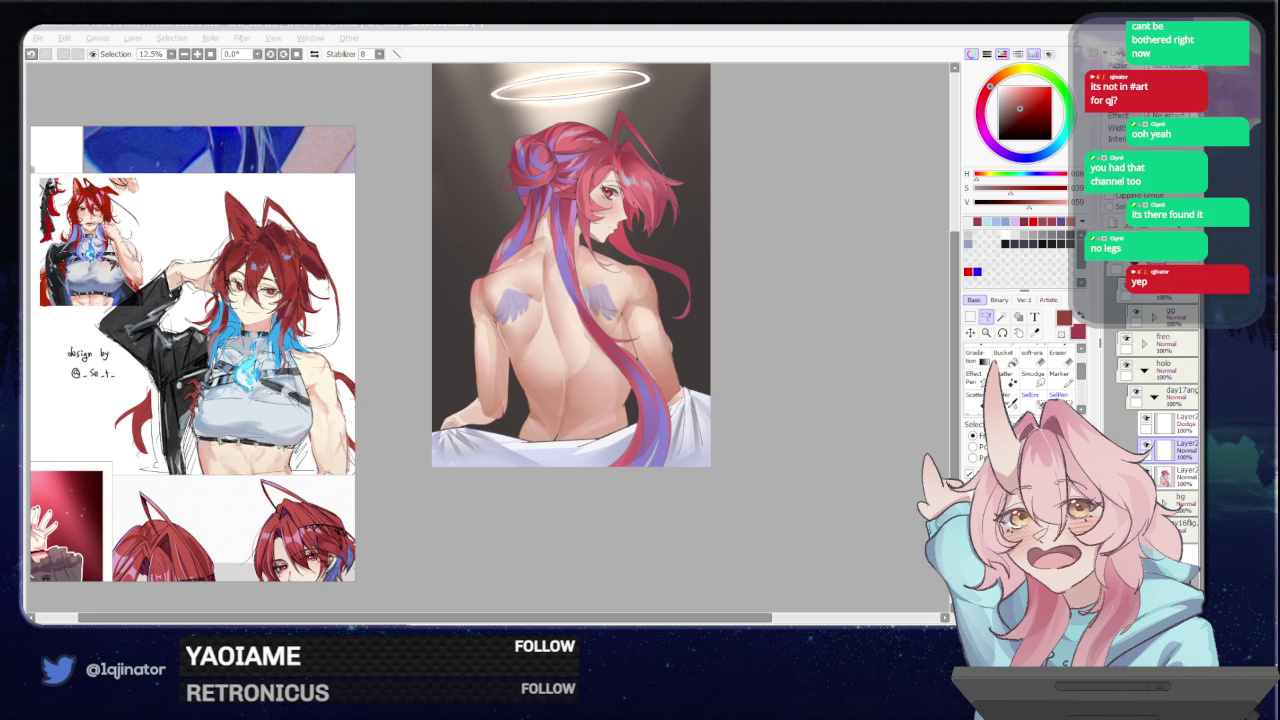
click(837, 437)
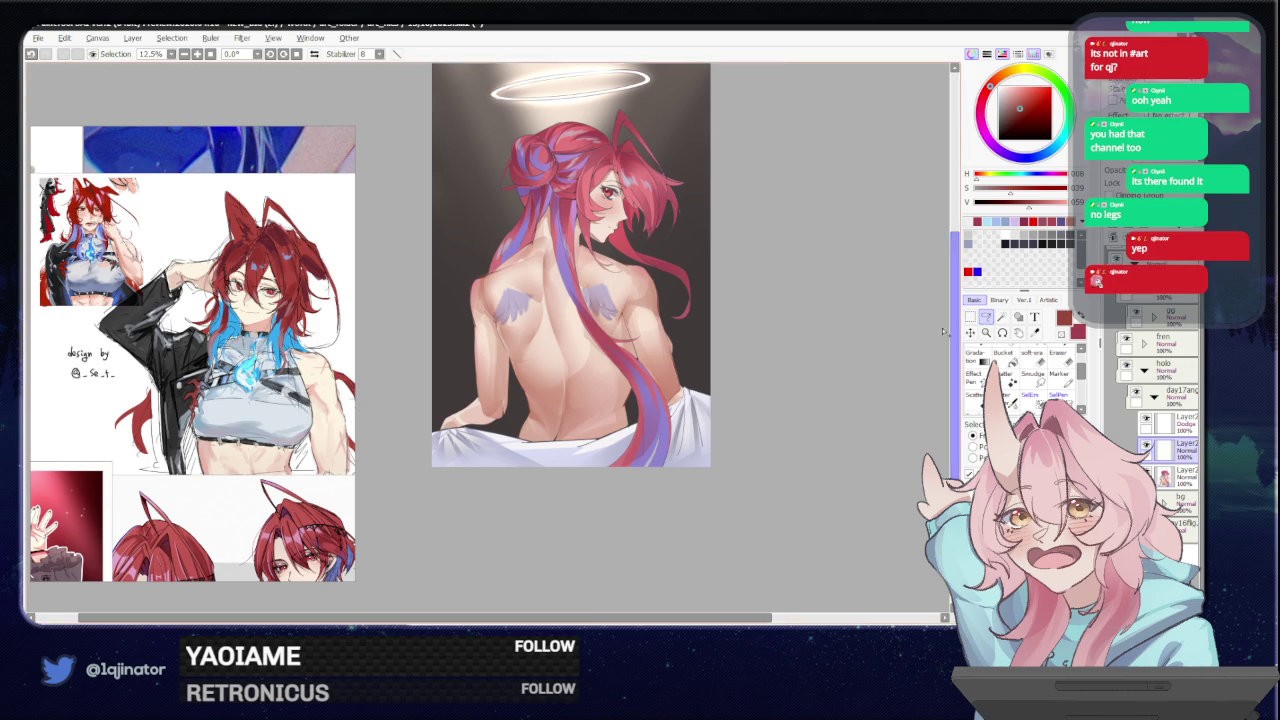
- Make a selection on the figure's back and pan across the whole illustration
scroll(570, 400, up, 3)
scroll(560, 420, up, 2)
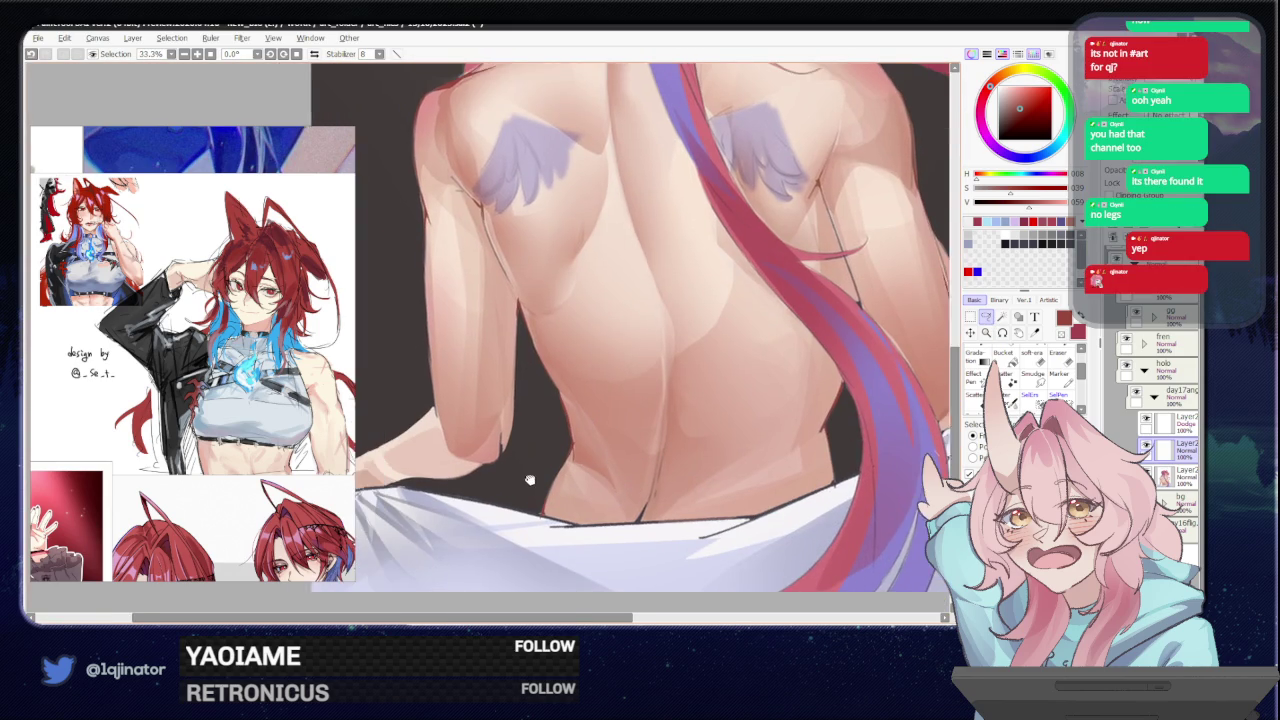
drag(530, 480, 524, 428)
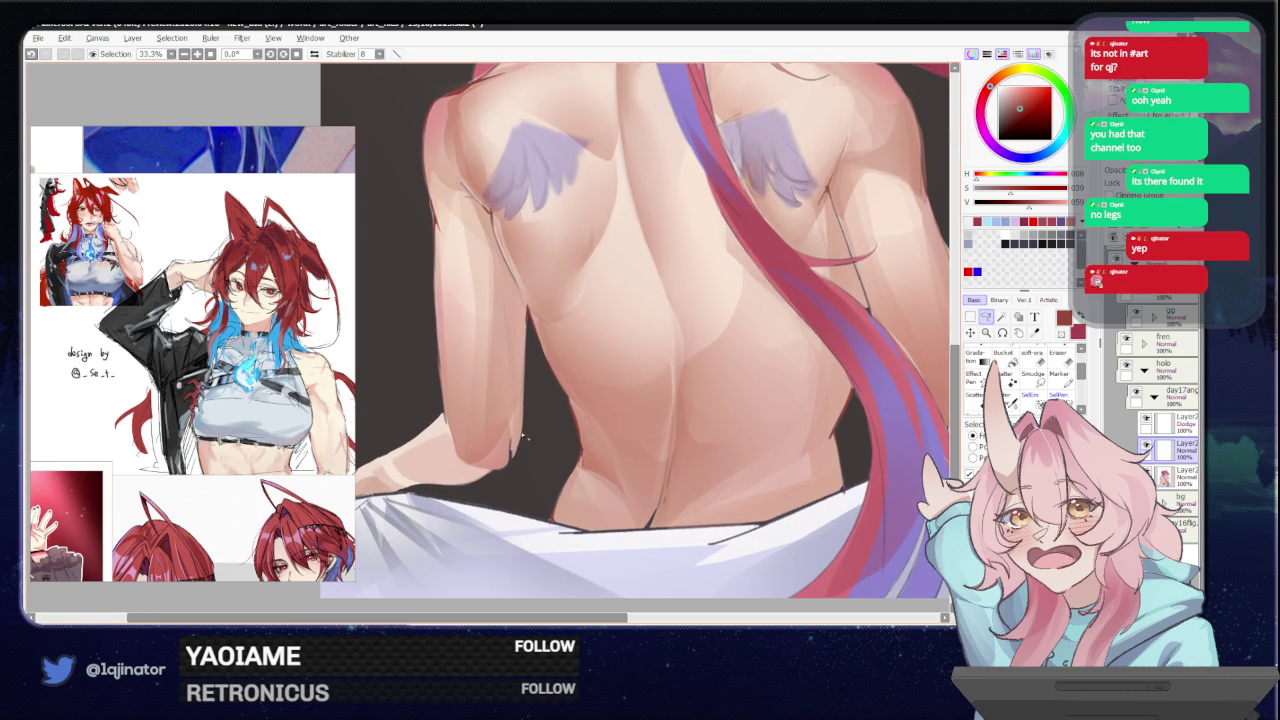
key(ctrl+a)
scroll(510, 445, down, 3)
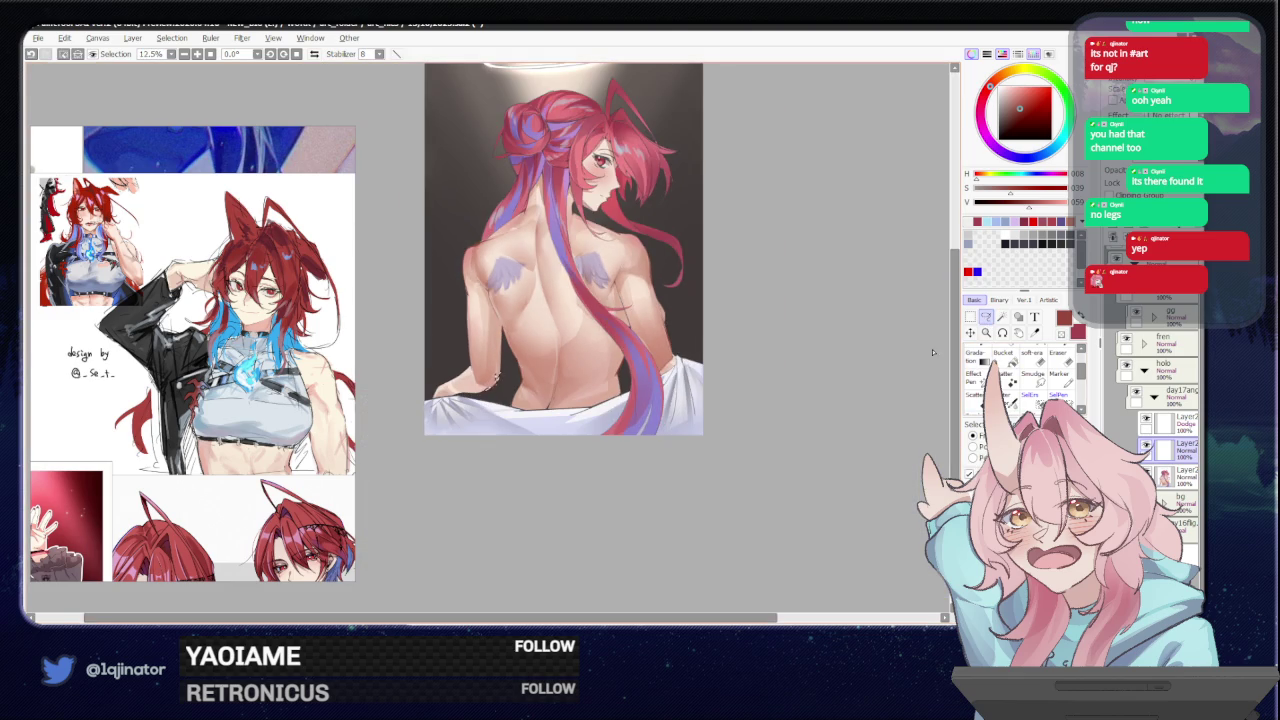
drag(858, 425, 638, 466)
scroll(638, 466, up, 3)
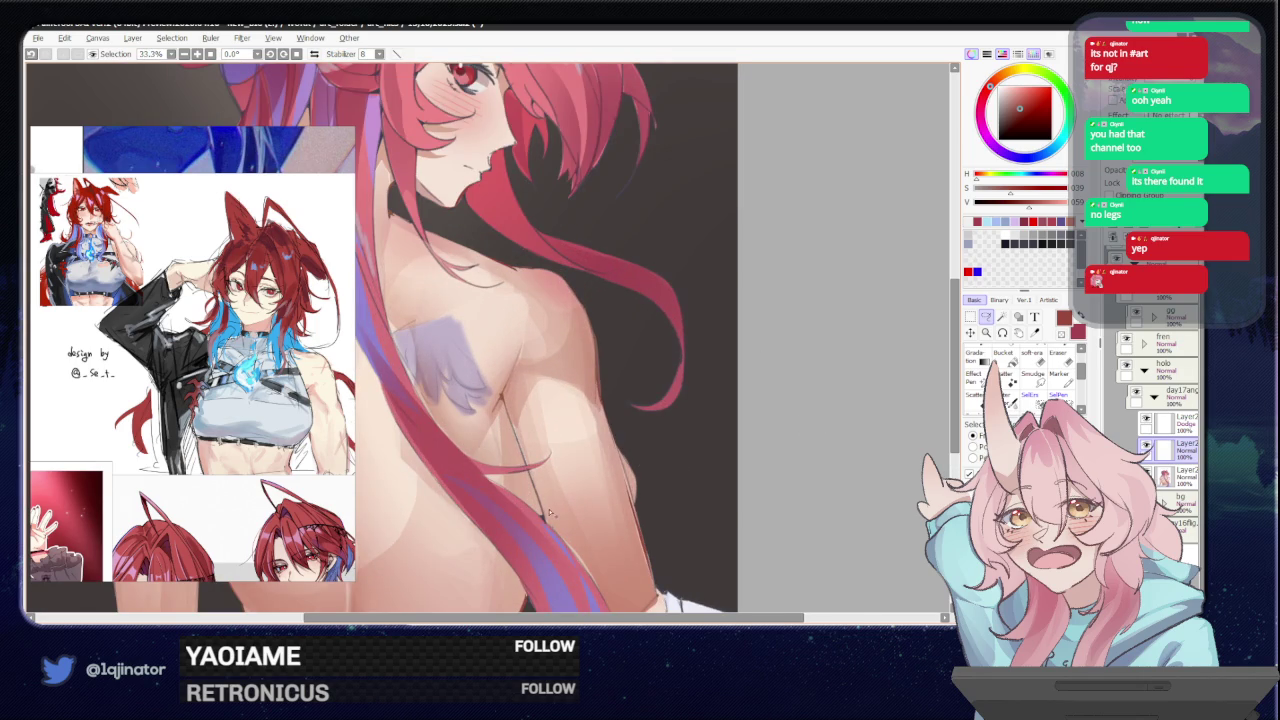
- Draw a thin dark line down the back, deselect, and recentre the figure
drag(535, 478, 545, 518)
scroll(700, 408, down, 2)
key(ctrl+d)
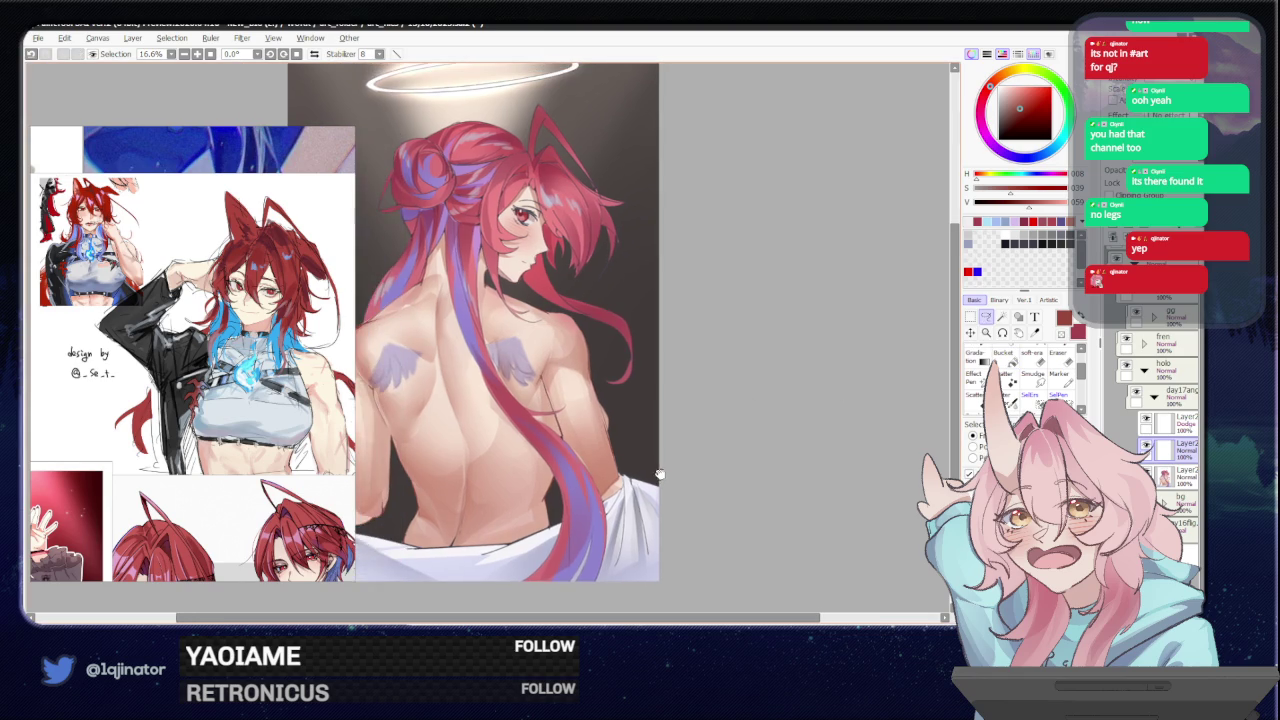
drag(614, 462, 660, 475)
mouse_move(616, 433)
mouse_down()
mouse_move(697, 466)
mouse_move(615, 470)
mouse_up()
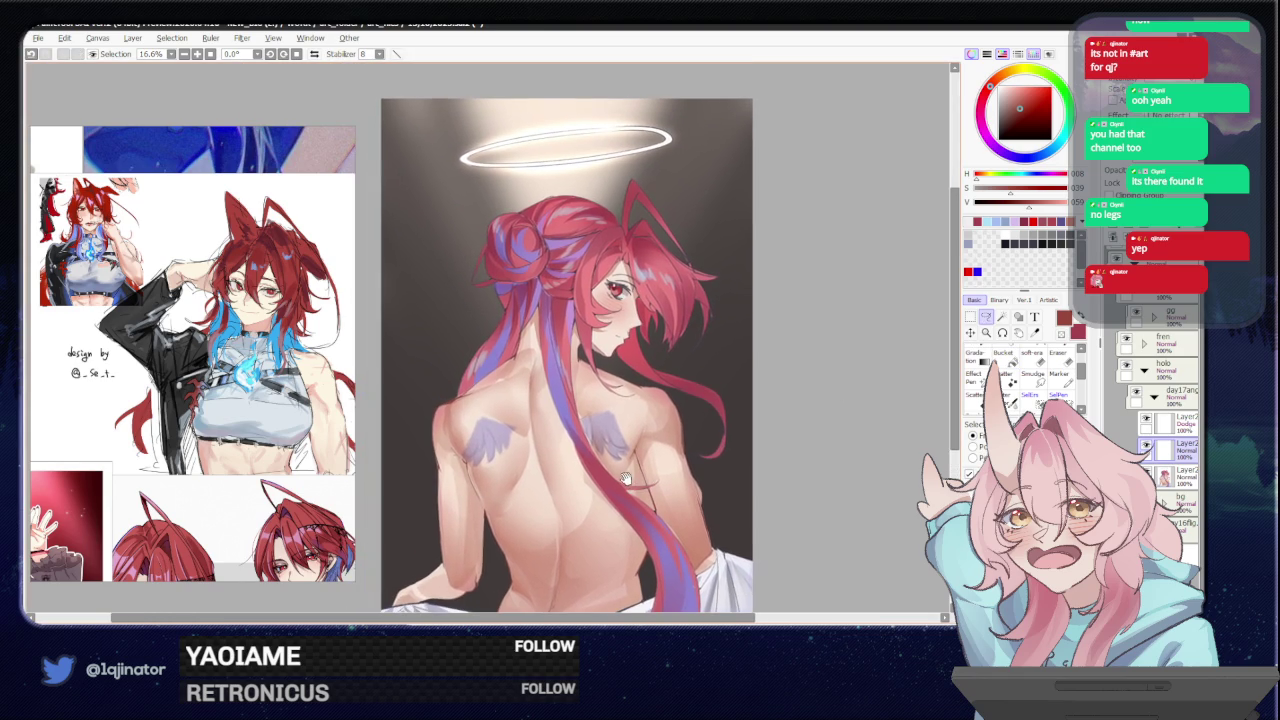
scroll(612, 470, up, 1)
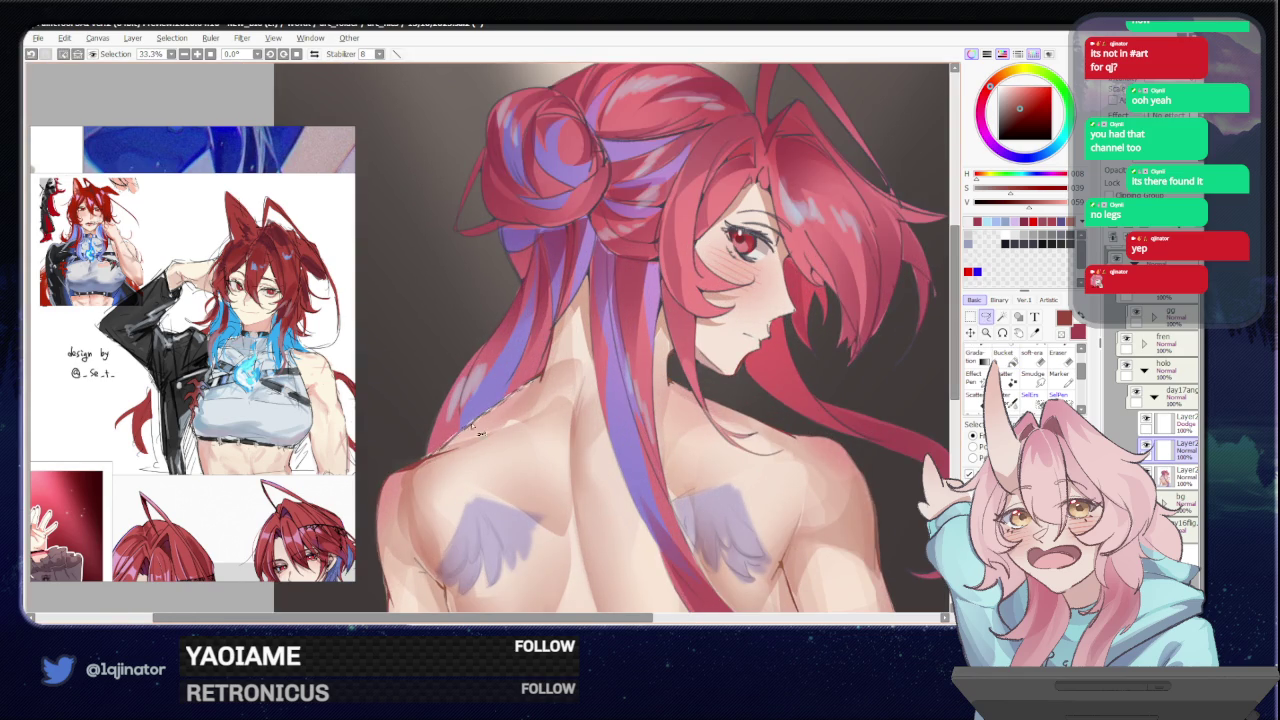
key(g)
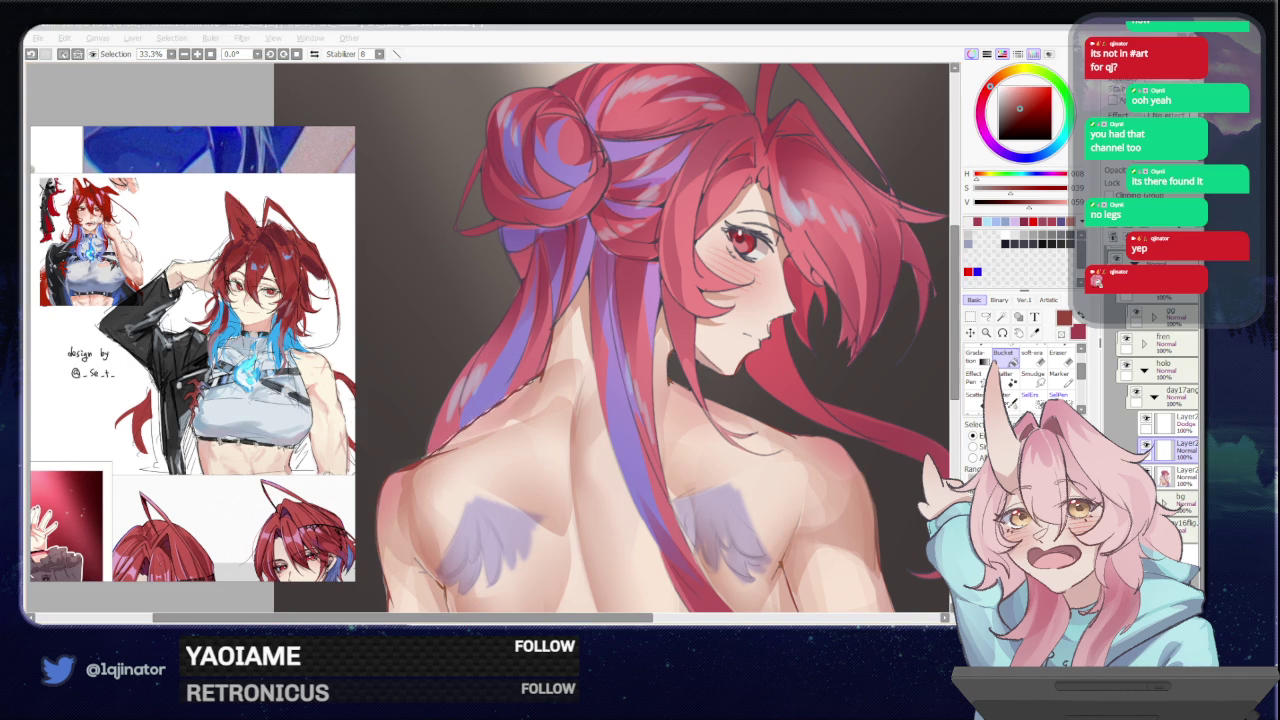
- Zoom out to 12.5% and select a small area at the sheet's edge
key(alt+Tab)
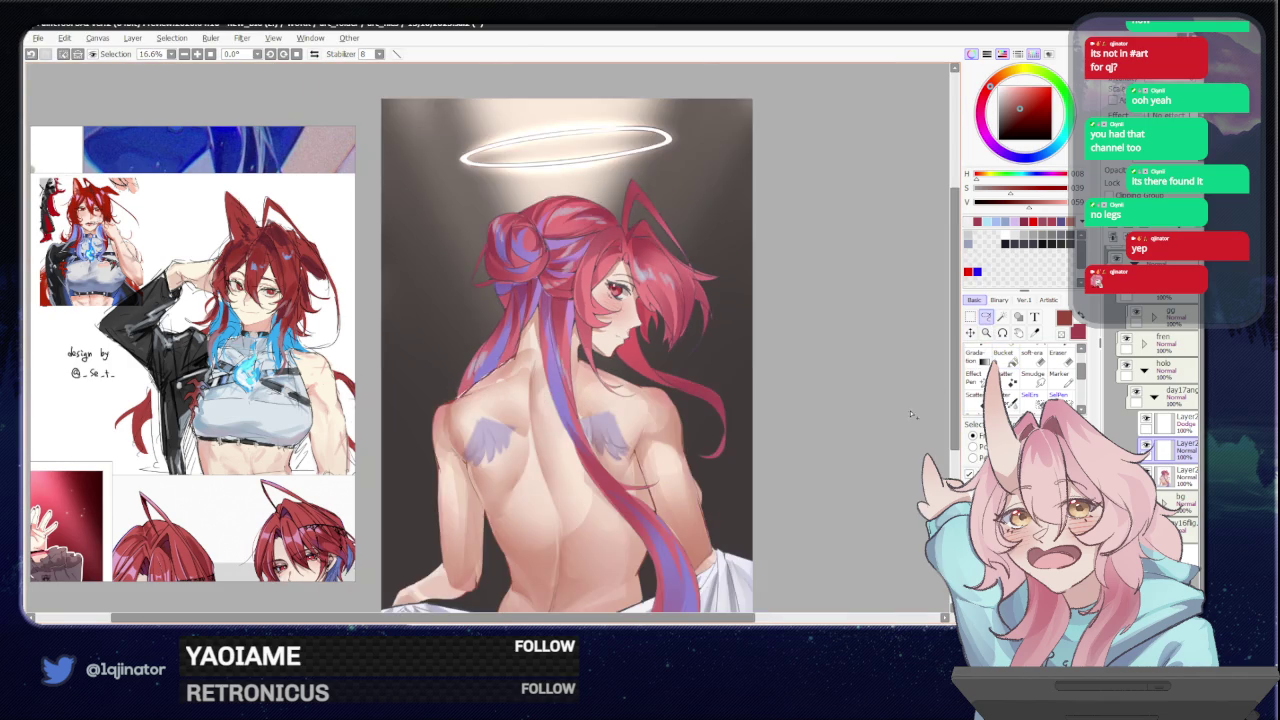
scroll(849, 443, down, 2)
mouse_move(849, 443)
mouse_down()
mouse_move(795, 428)
mouse_move(673, 511)
mouse_move(661, 442)
mouse_up()
scroll(642, 491, up, 2)
mouse_move(642, 491)
mouse_down()
mouse_move(547, 458)
mouse_move(568, 508)
mouse_up()
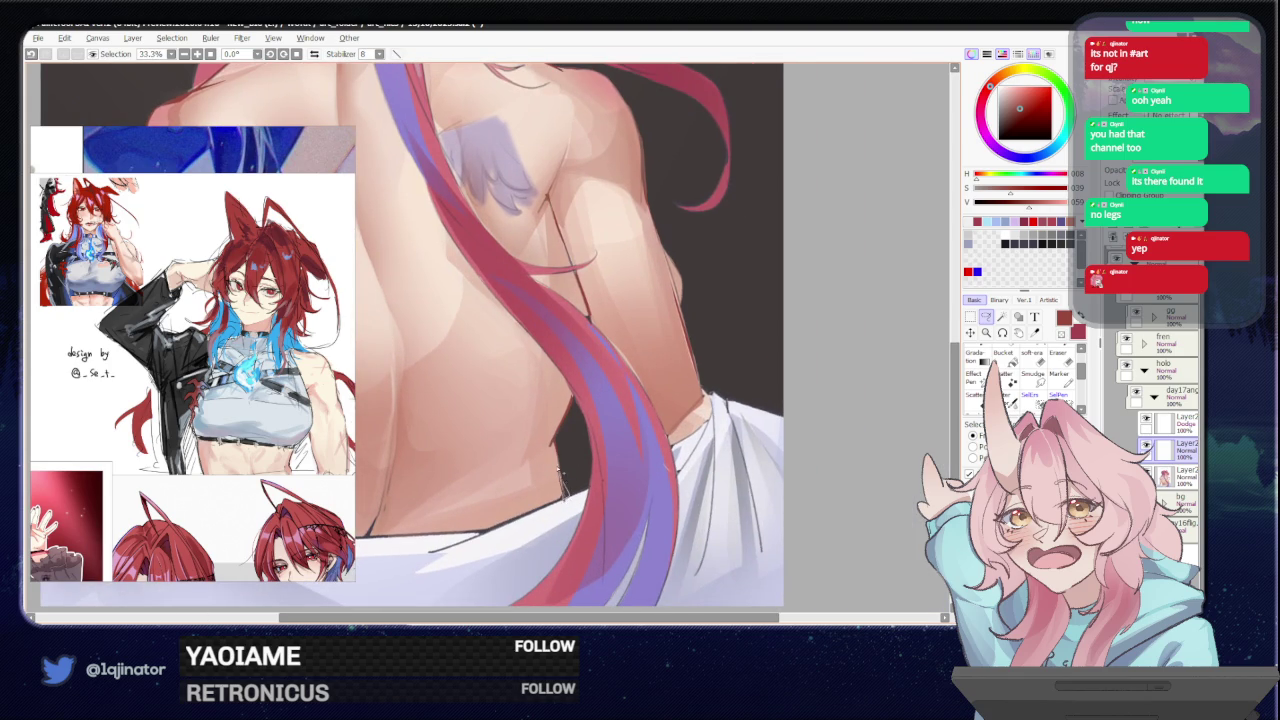
key(f)
scroll(777, 403, down, 1)
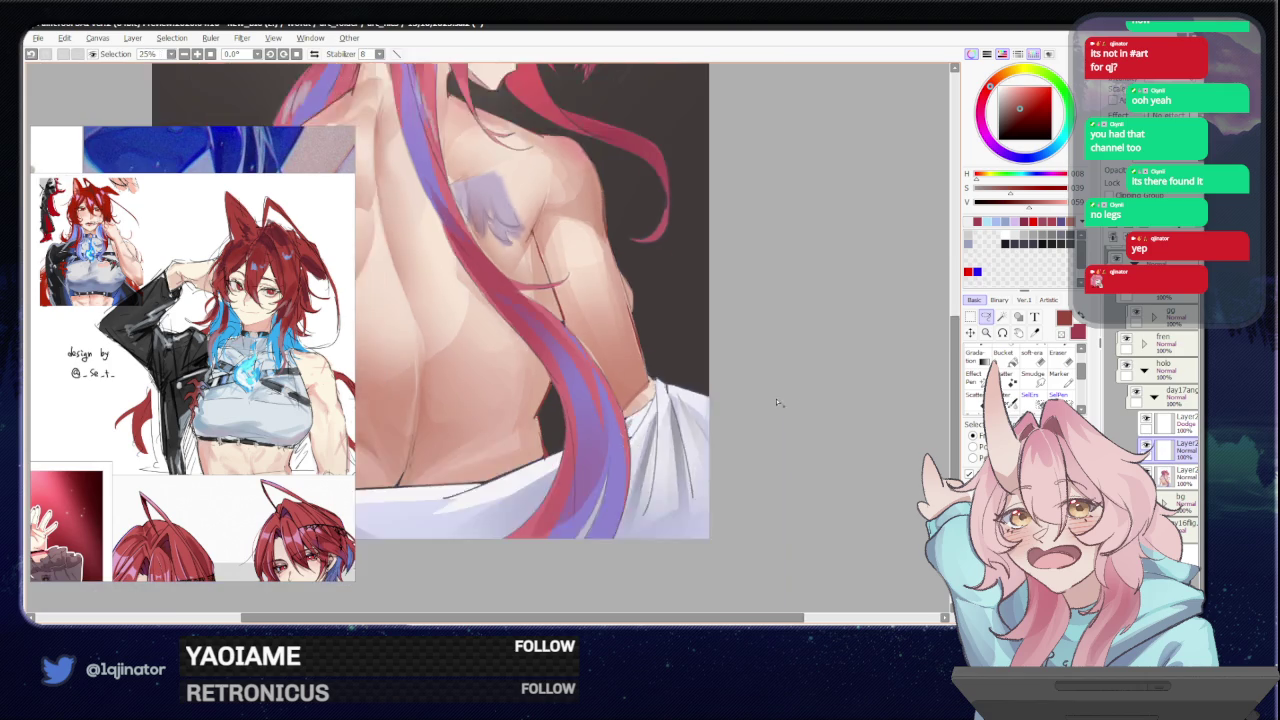
scroll(714, 351, down, 1)
scroll(659, 483, down, 1)
mouse_move(627, 434)
mouse_down()
mouse_move(648, 457)
mouse_move(628, 448)
mouse_up()
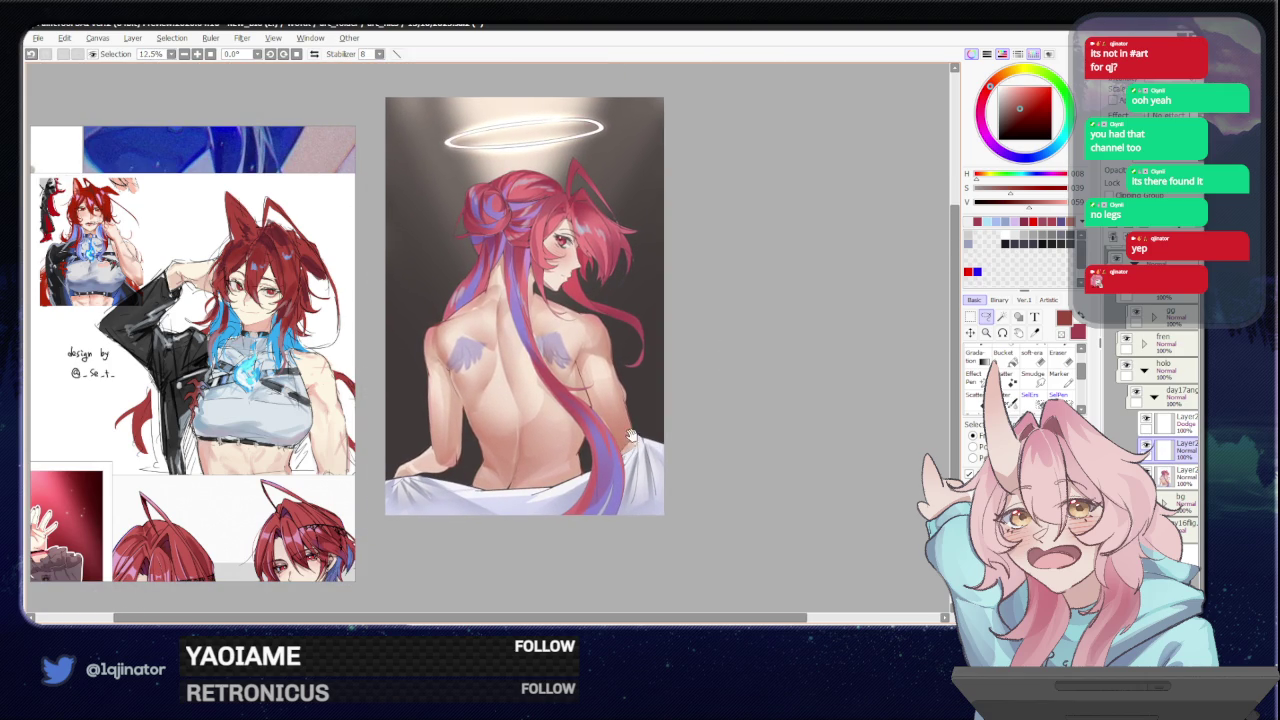
- Pan and zoom around the face, hair bun and figure to inspect the painting
mouse_move(631, 418)
mouse_down()
mouse_move(619, 478)
mouse_move(643, 467)
mouse_move(565, 448)
mouse_up()
scroll(617, 476, up, 4)
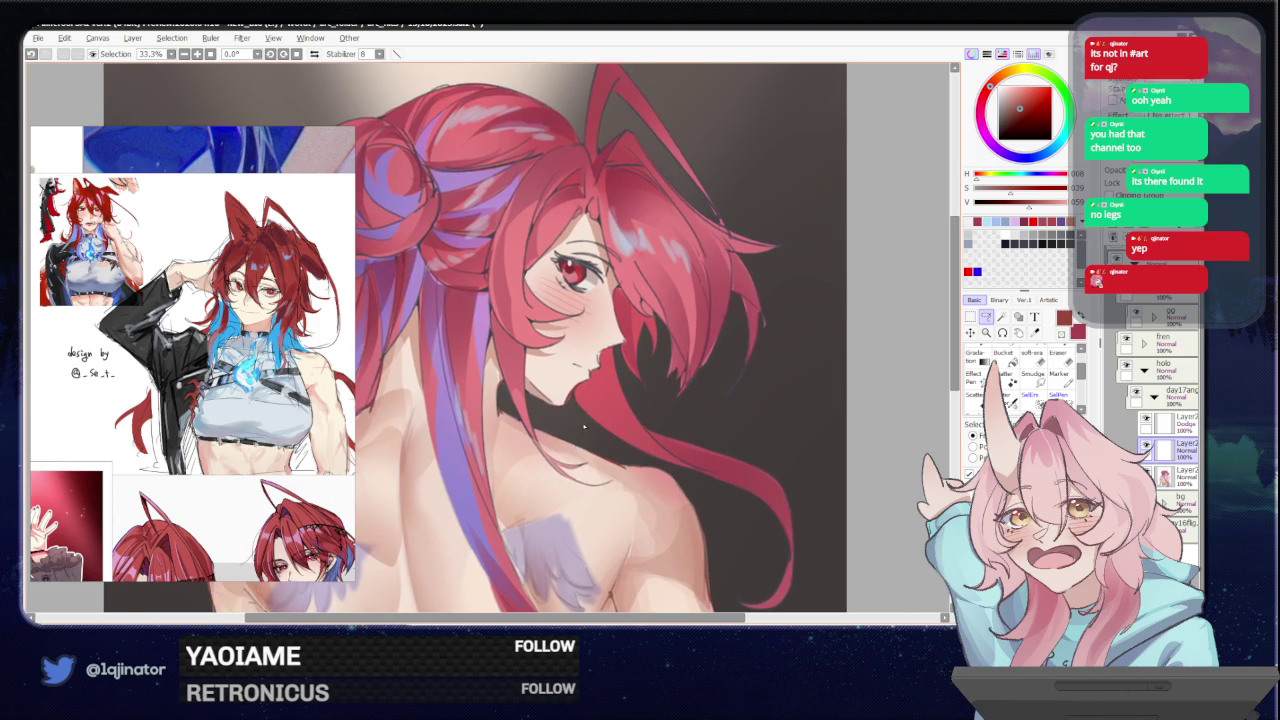
scroll(585, 427, up, 1)
drag(612, 385, 476, 437)
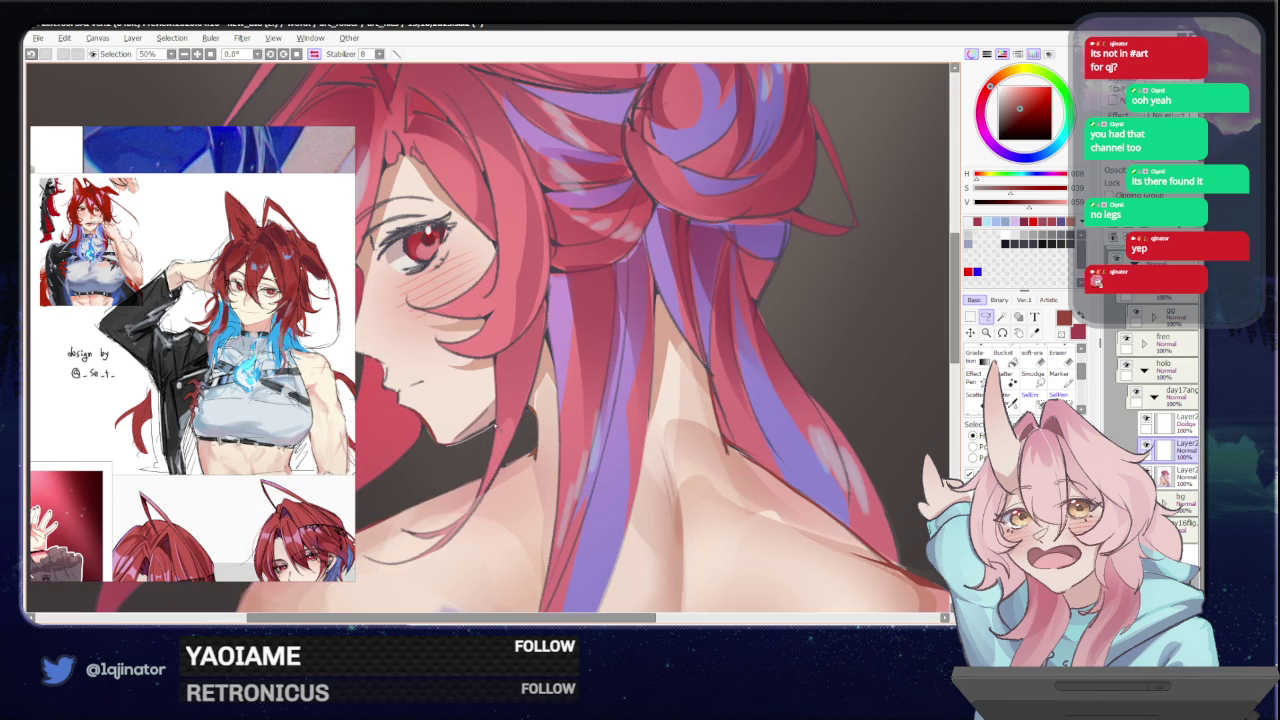
scroll(912, 368, down, 2)
scroll(912, 368, down, 1)
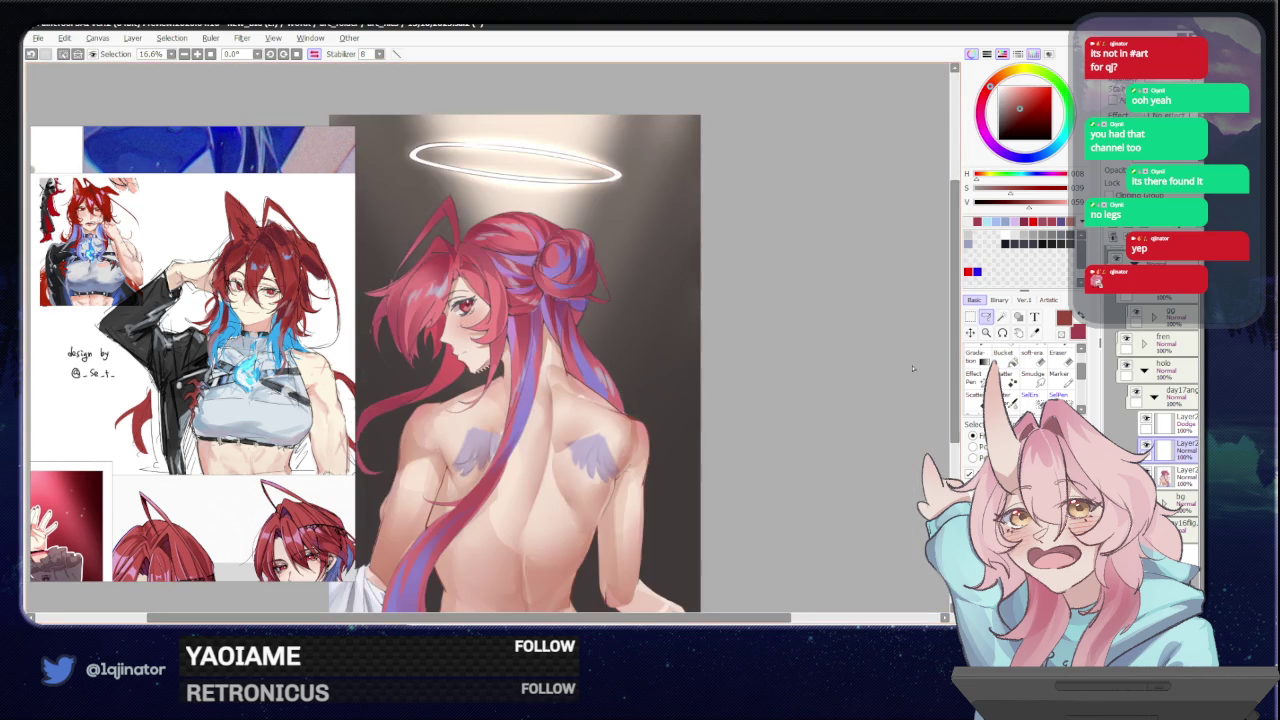
drag(706, 440, 725, 410)
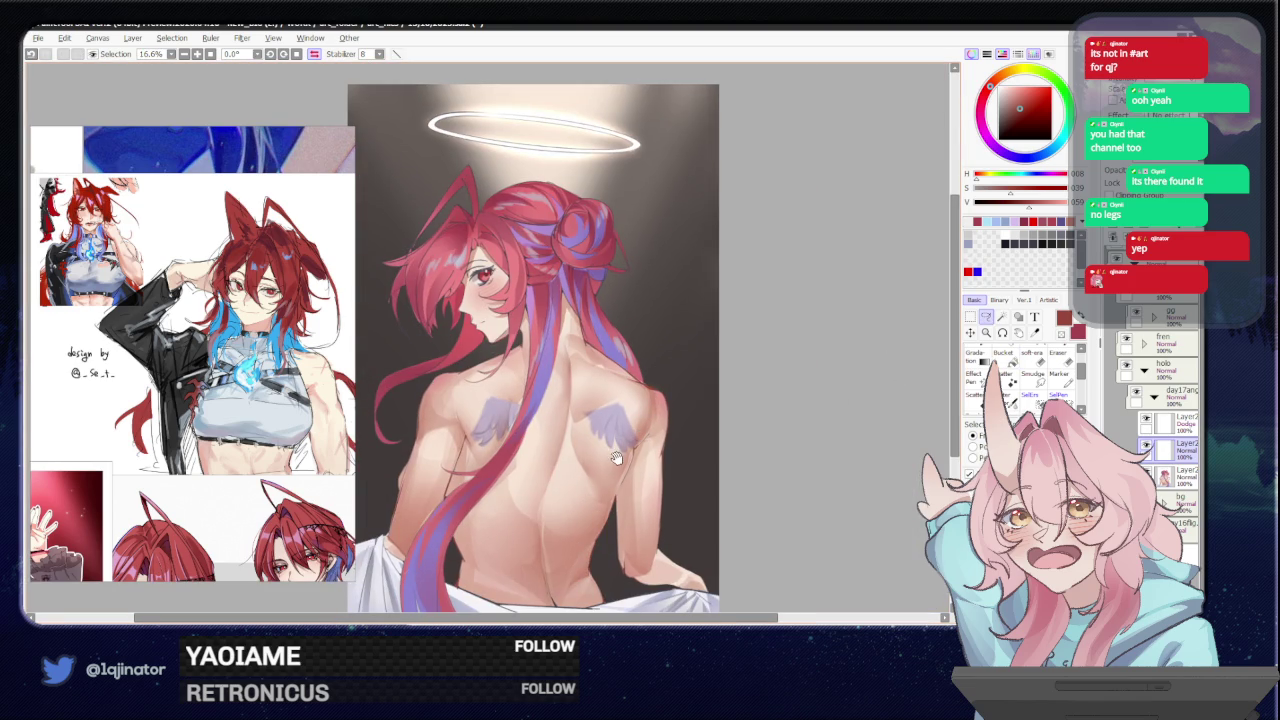
scroll(588, 520, down, 2)
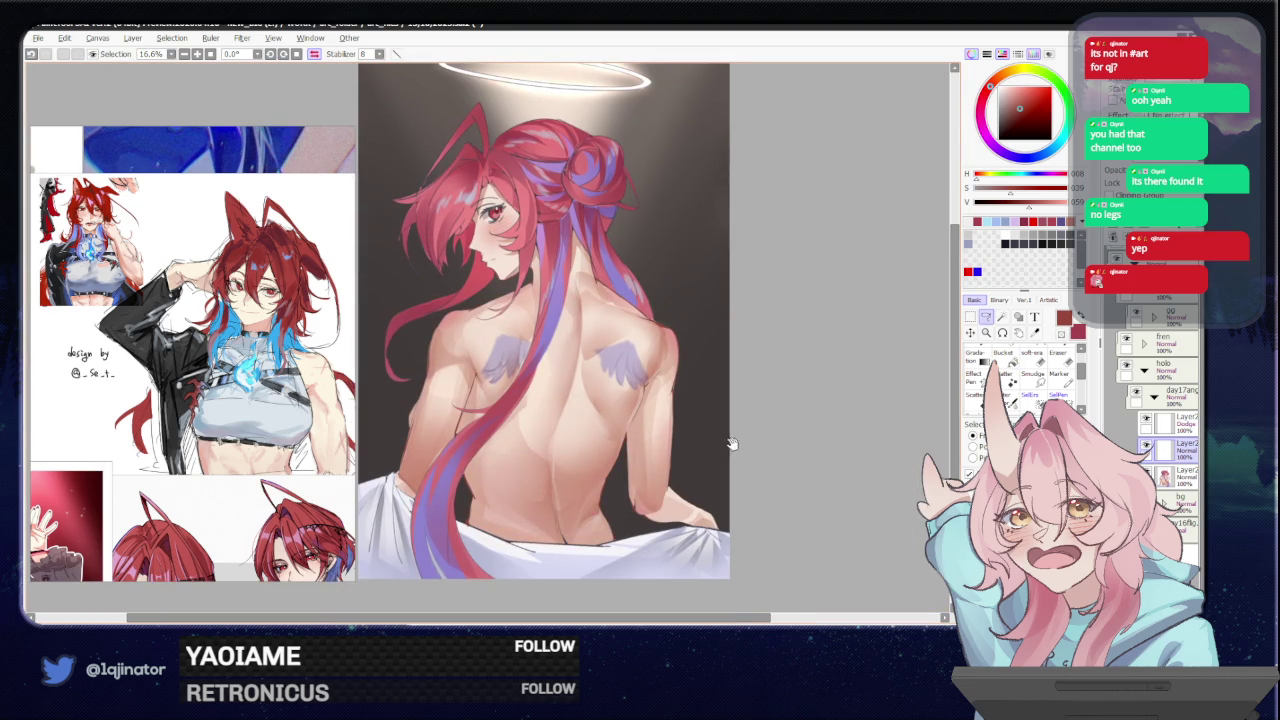
drag(731, 443, 717, 436)
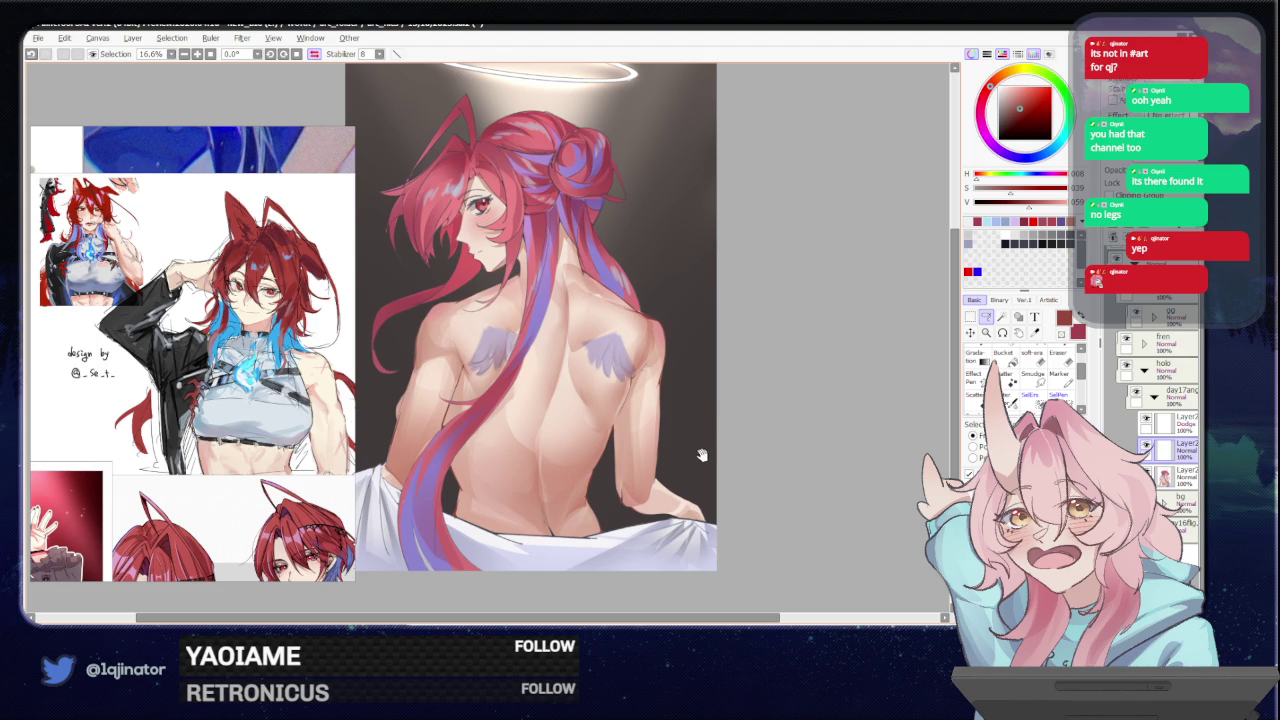
mouse_move(703, 456)
mouse_down()
mouse_move(737, 449)
mouse_move(689, 459)
mouse_move(690, 498)
mouse_up()
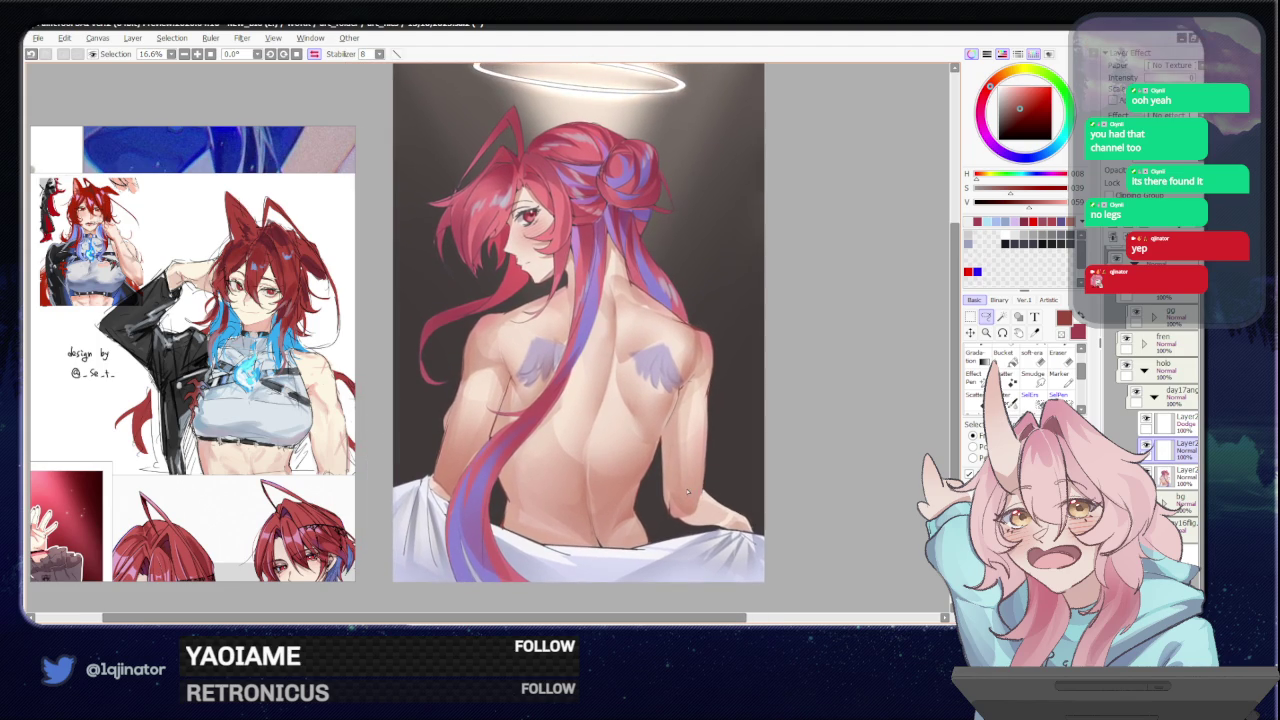
- Undo the shoulder stroke after comparing with redo, then pick a darker red
key(ctrl+z)
key(ctrl+y)
key(ctrl+z)
drag(680, 449, 662, 502)
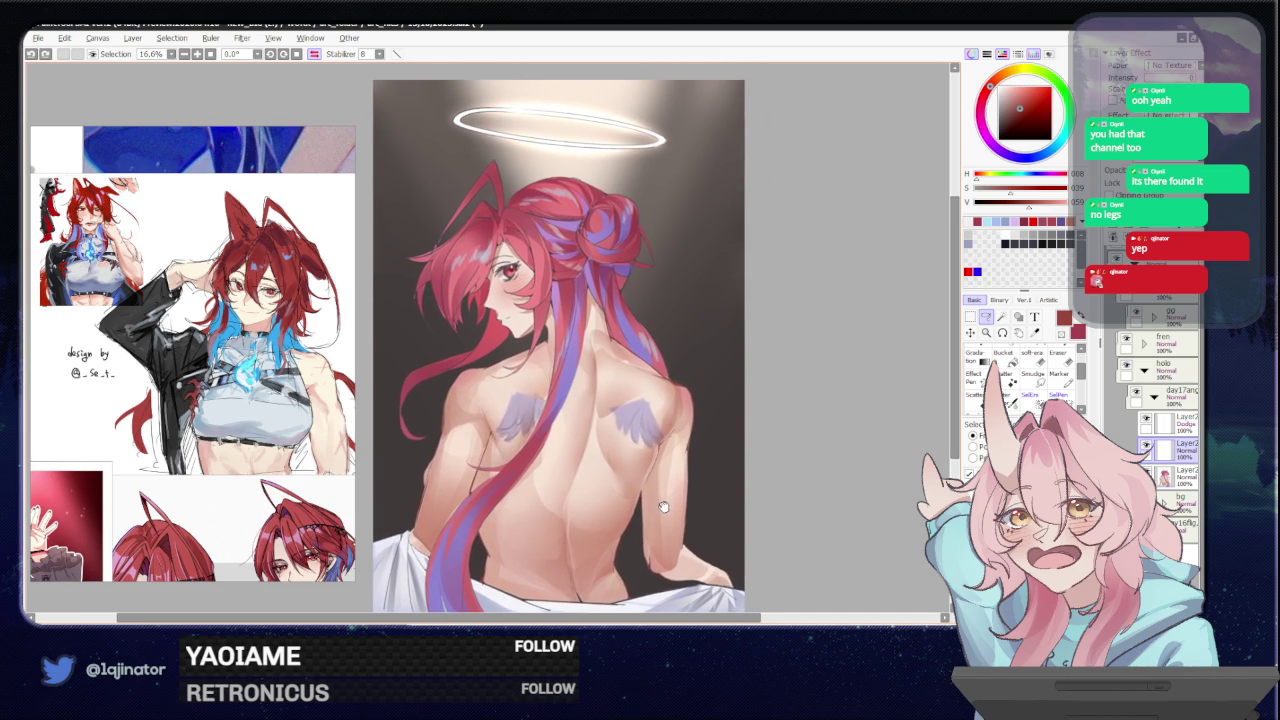
drag(1019, 108, 1017, 118)
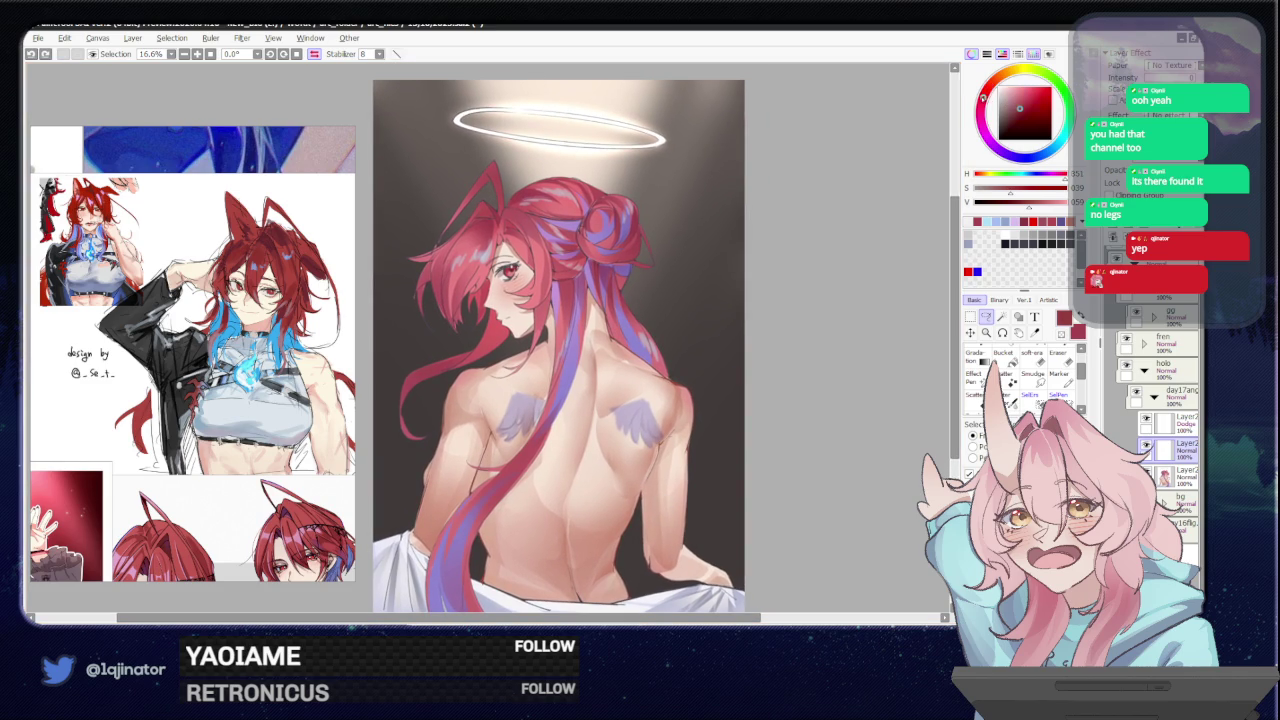
- Zoom in, turn the canvas sideways, and try then undo a small stroke on the back
scroll(560, 340, up, 2)
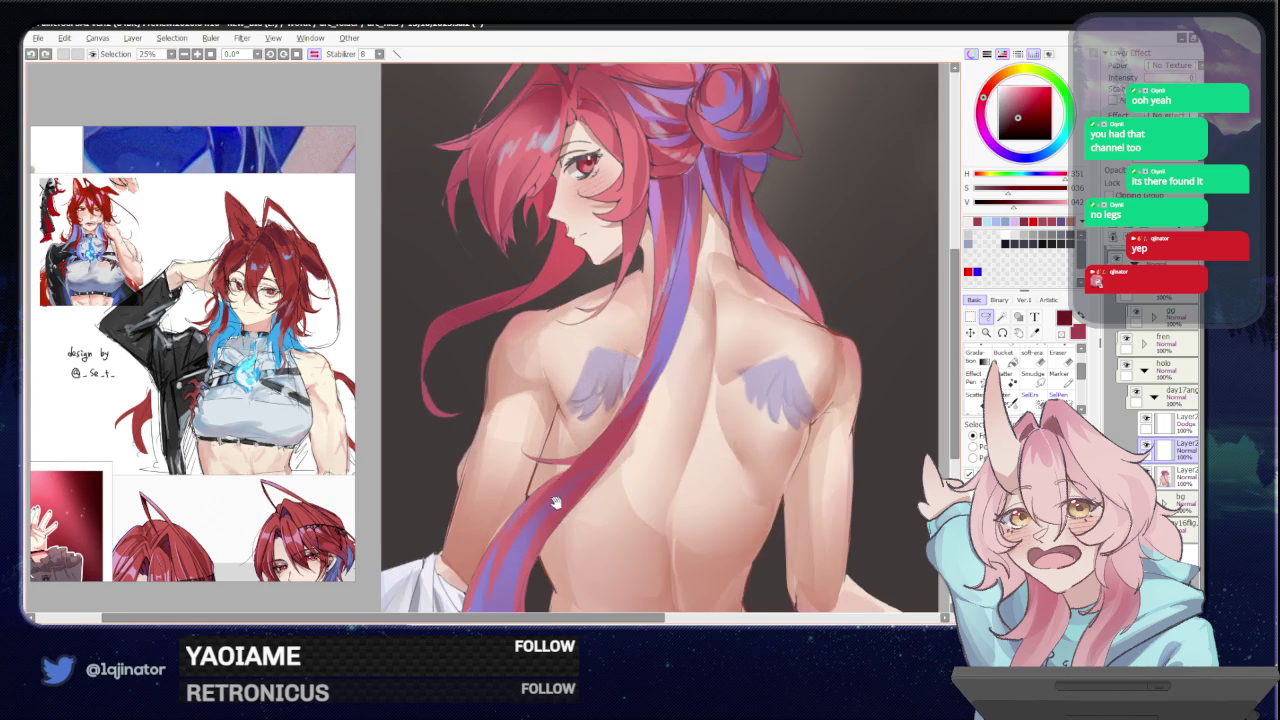
mouse_move(600, 300)
mouse_down()
mouse_move(421, 467)
mouse_move(447, 534)
mouse_up()
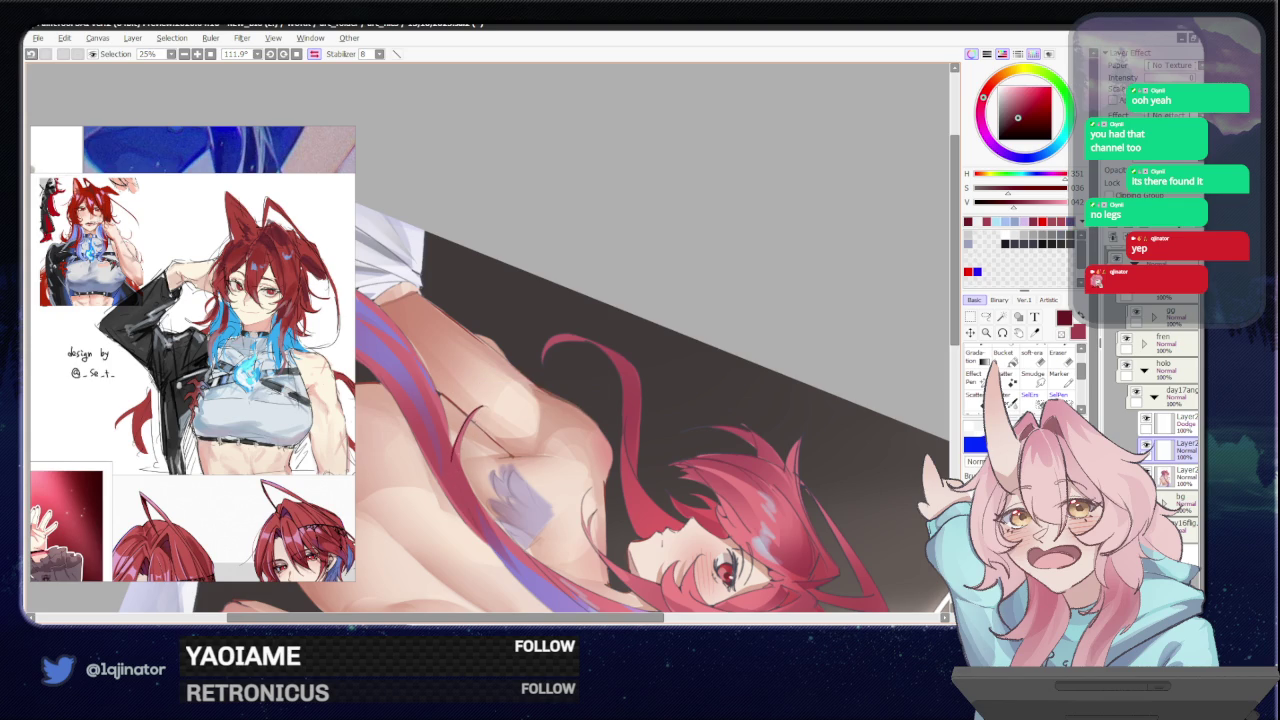
key(e)
key(b)
key(ctrl+z)
key(ctrl+y)
key(ctrl+z)
- Rotate the canvas nearly upright and paint short back strokes, undoing each one
drag(447, 456, 664, 356)
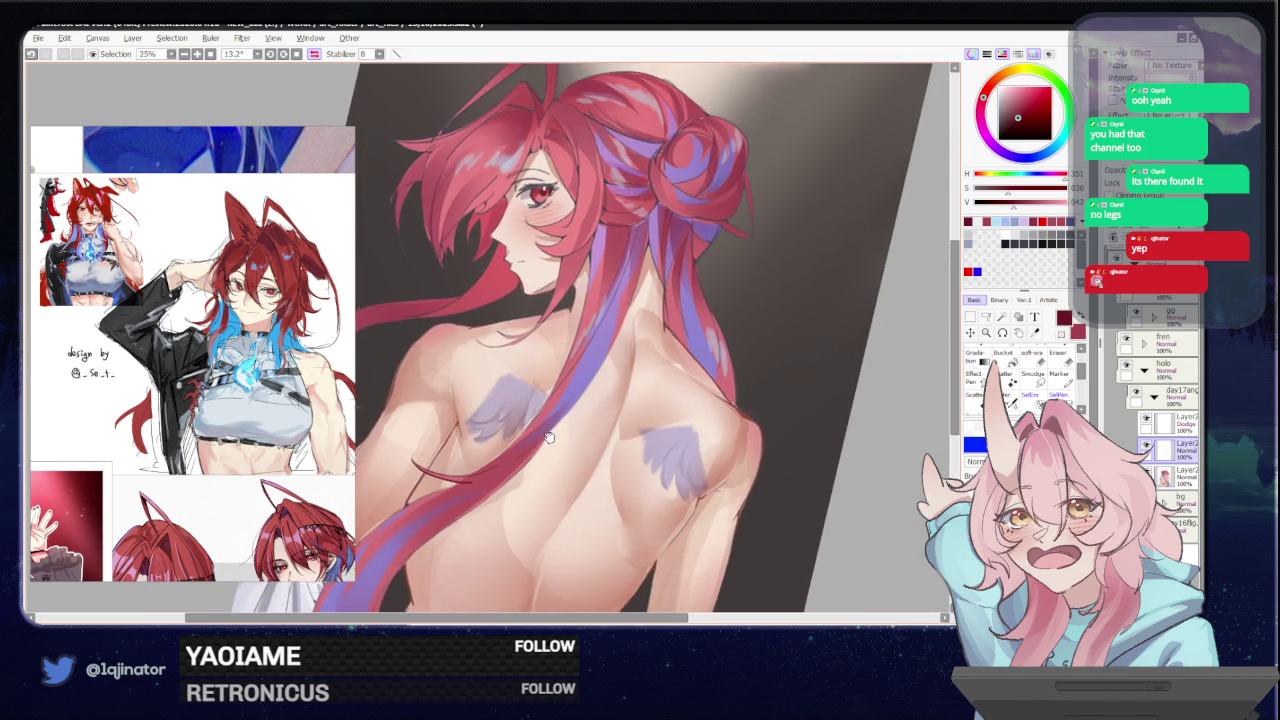
mouse_move(521, 484)
mouse_down()
mouse_move(550, 405)
mouse_move(490, 475)
mouse_up()
key(ctrl+z)
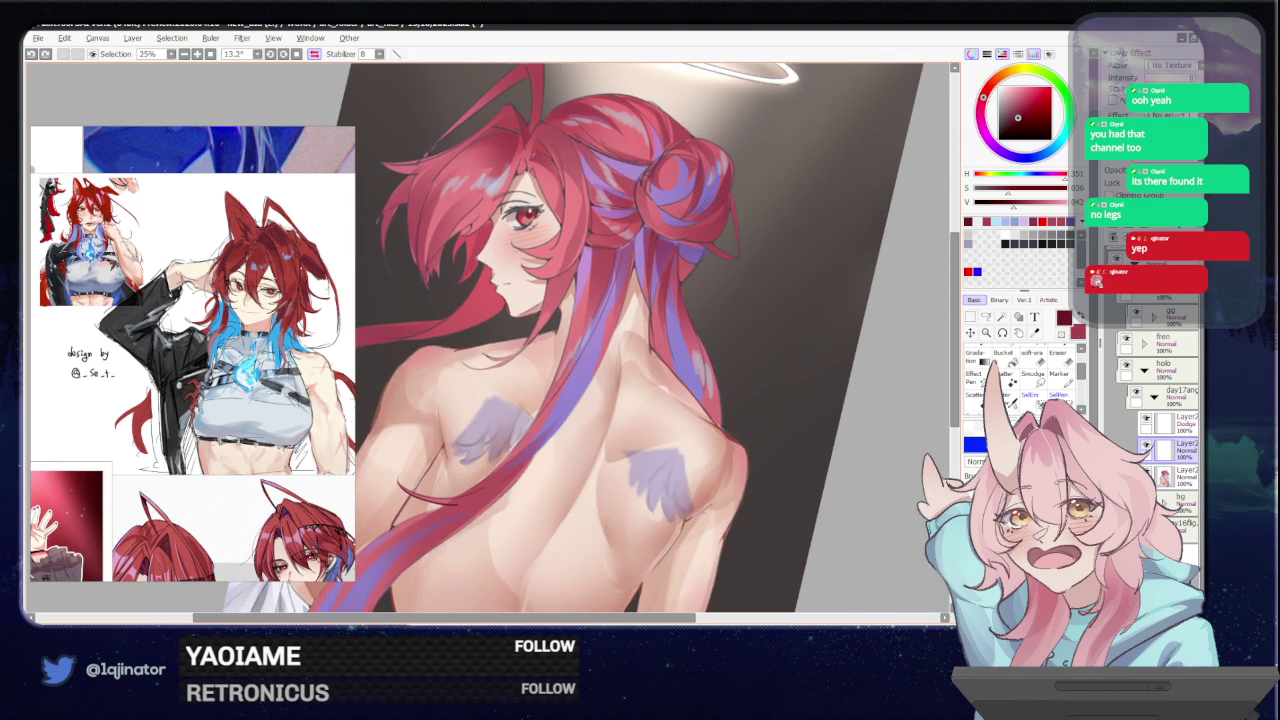
drag(545, 395, 495, 475)
key(ctrl+z)
drag(550, 400, 462, 490)
key(ctrl+z)
- Tilt the canvas and redraw a faint stroke along the side and hair, keeping it
mouse_move(640, 220)
mouse_down()
mouse_move(665, 340)
mouse_move(650, 420)
mouse_move(620, 470)
mouse_up()
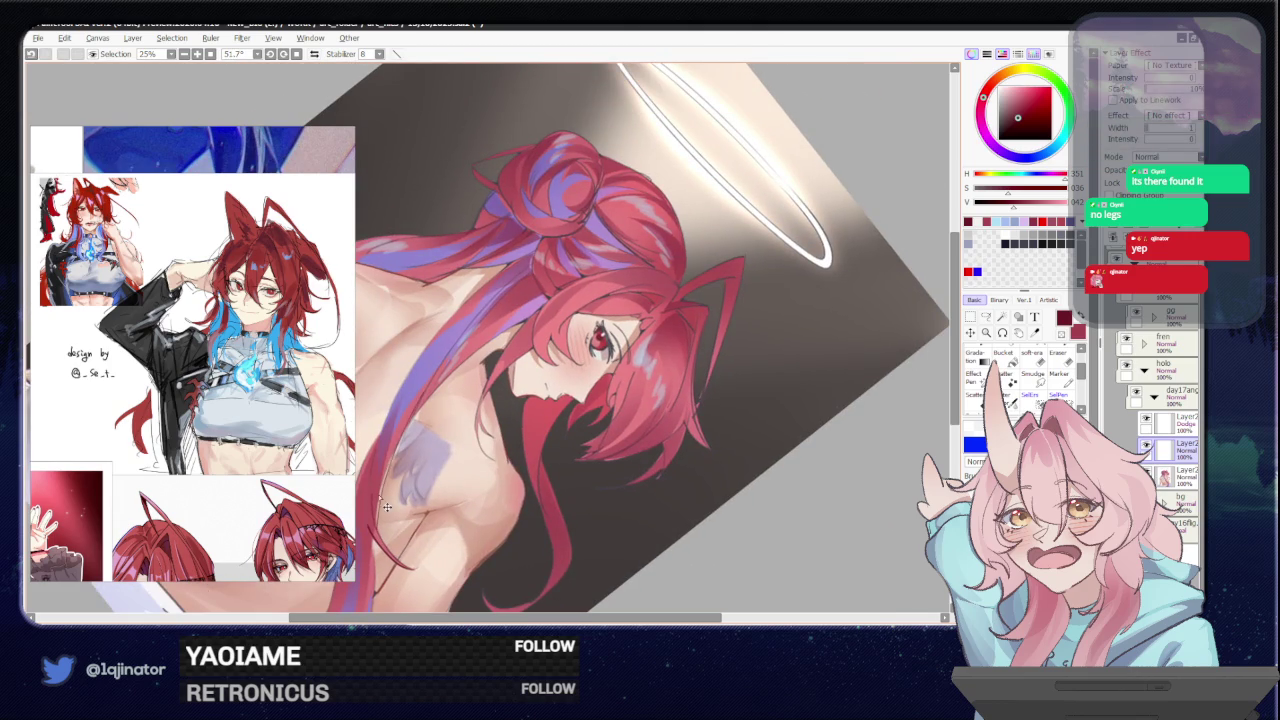
drag(395, 445, 380, 525)
key(ctrl+z)
key(ctrl+z)
drag(415, 400, 380, 525)
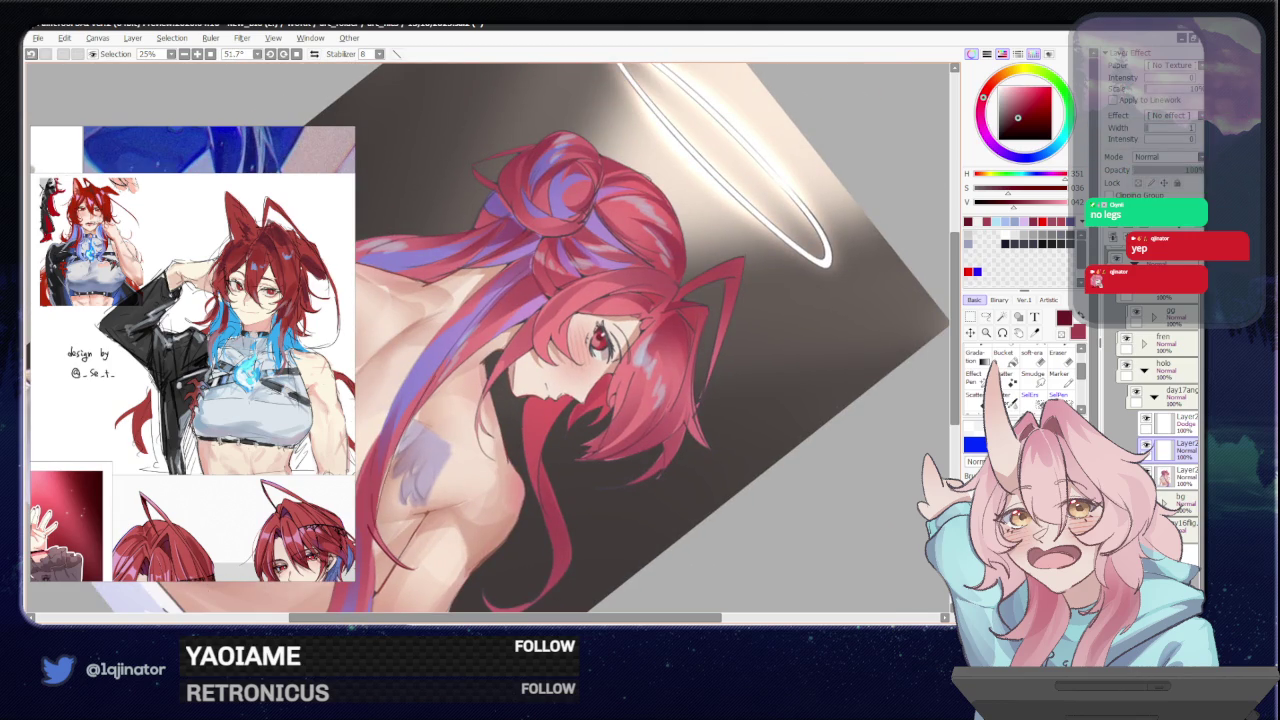
drag(390, 460, 450, 440)
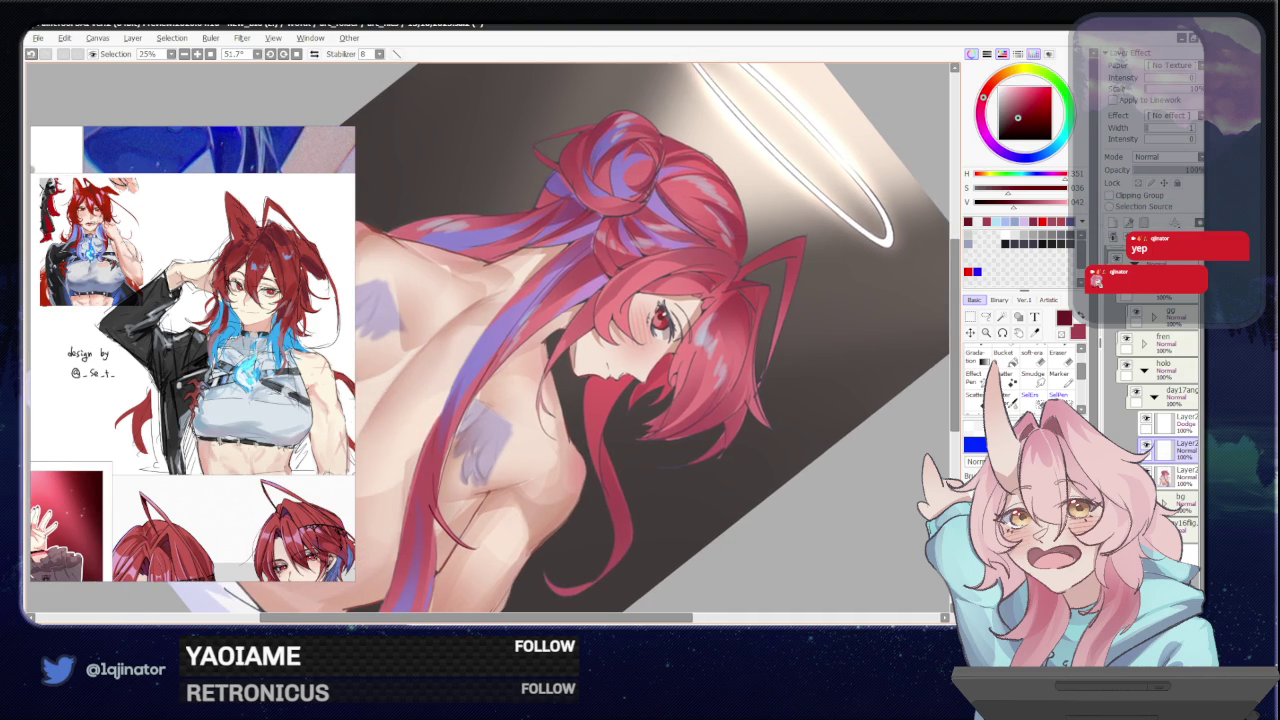
drag(418, 495, 466, 389)
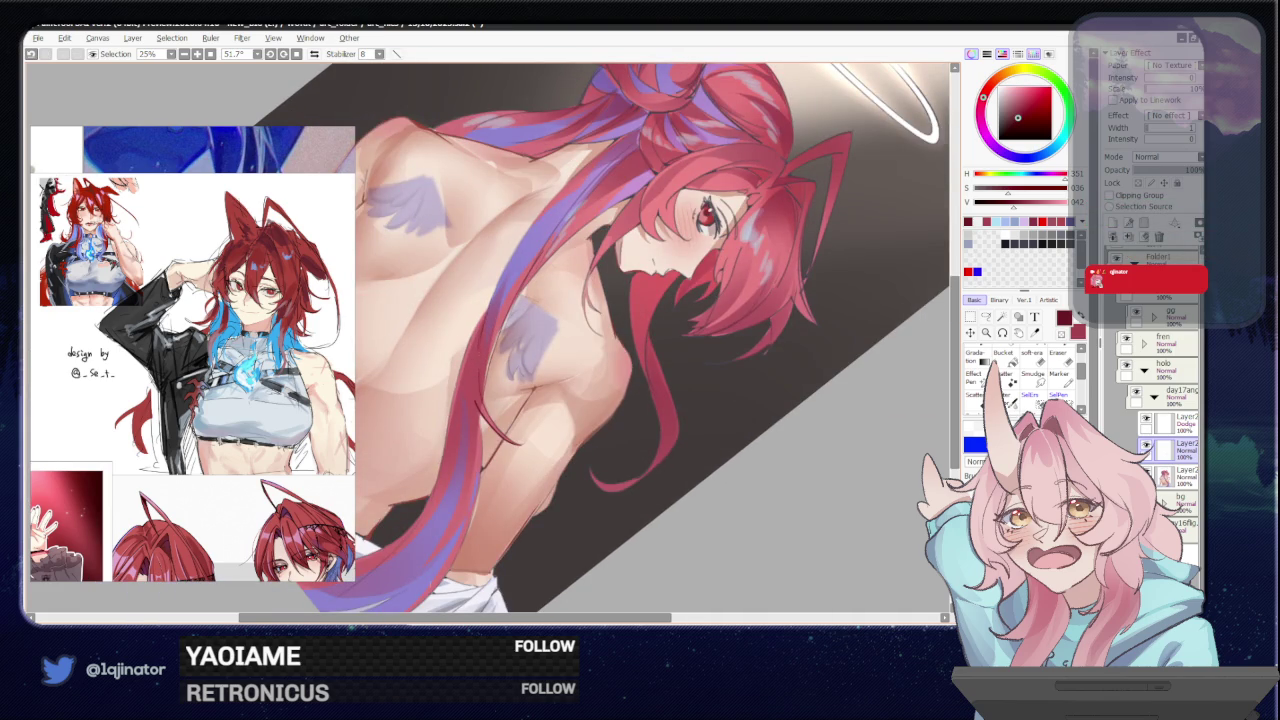
drag(490, 306, 454, 388)
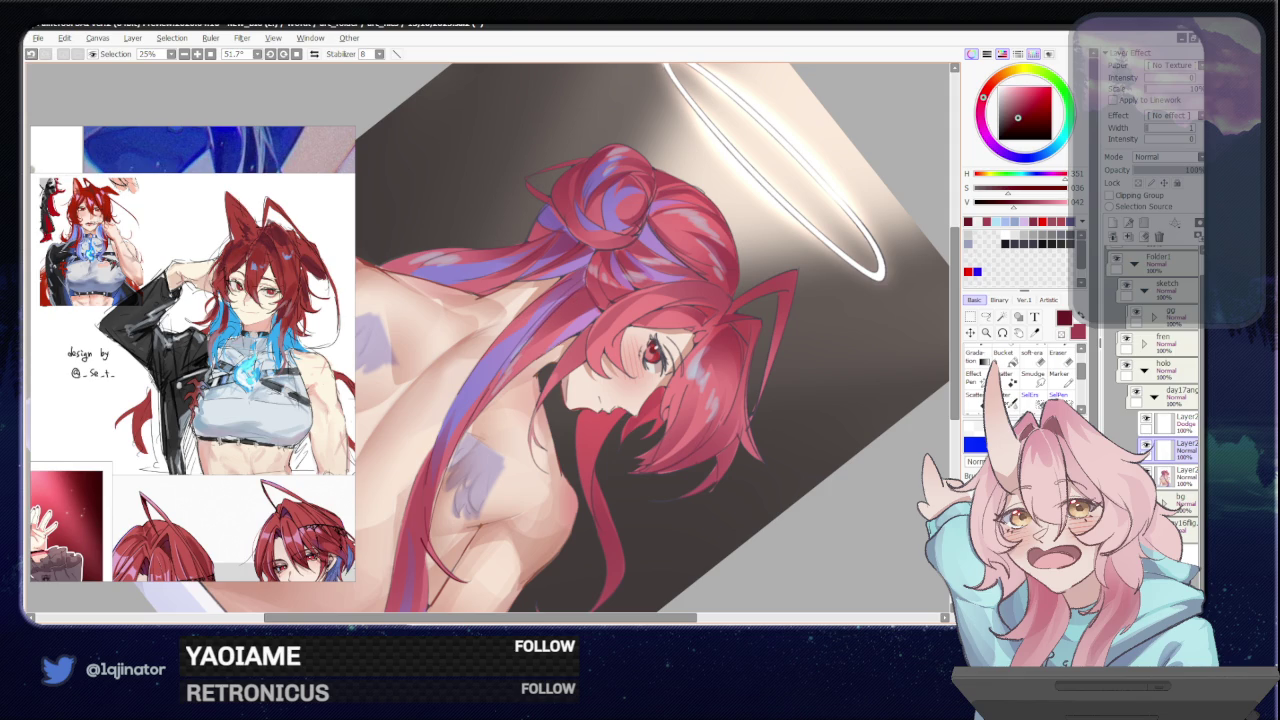
key(ctrl+z)
key(ctrl+y)
- Rotate the canvas back upright and zoom out to the whole illustration
drag(590, 362, 565, 412)
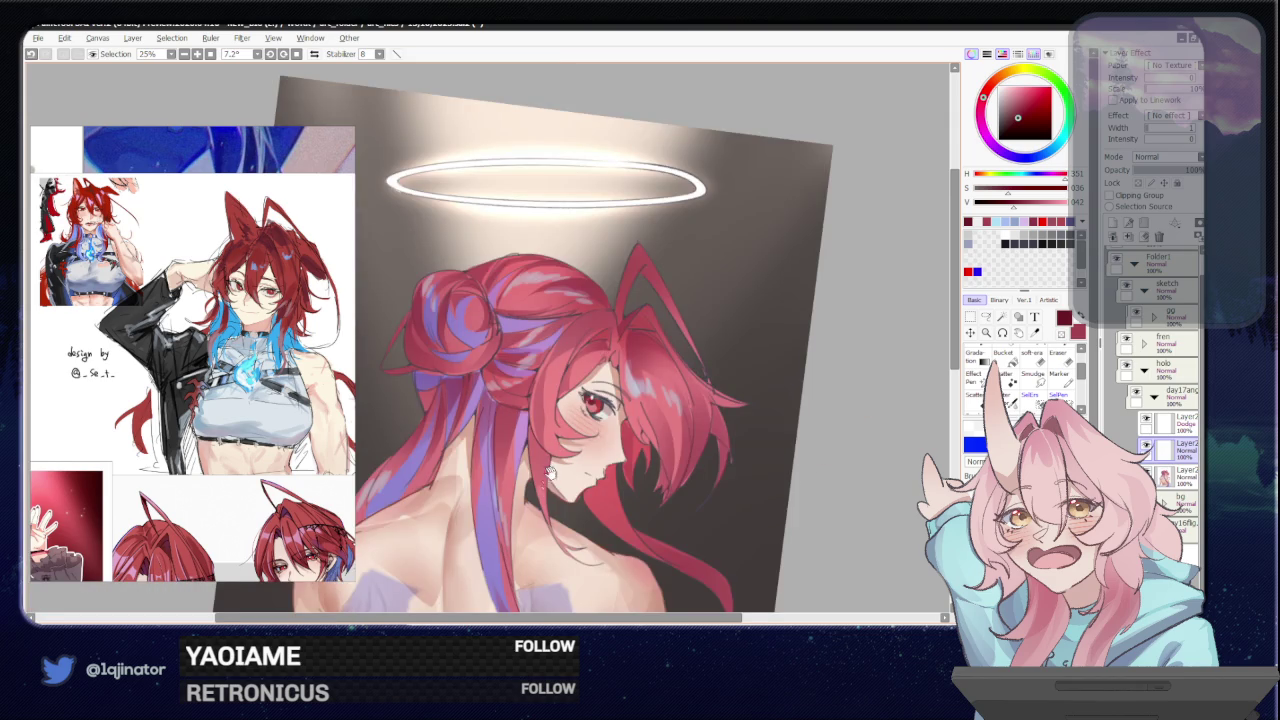
mouse_move(551, 473)
mouse_down()
mouse_move(535, 437)
mouse_move(539, 356)
mouse_up()
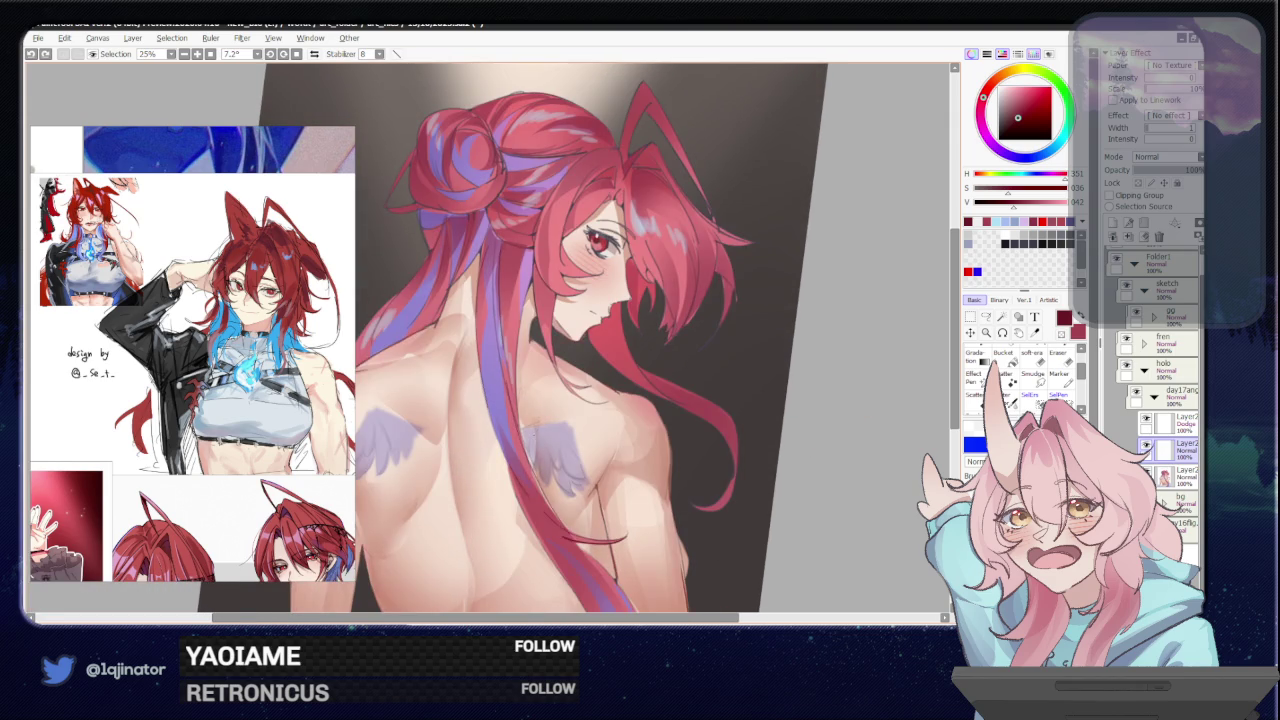
scroll(540, 350, down, 1)
scroll(708, 444, down, 1)
mouse_move(708, 444)
mouse_down()
mouse_move(706, 429)
mouse_move(694, 434)
mouse_up()
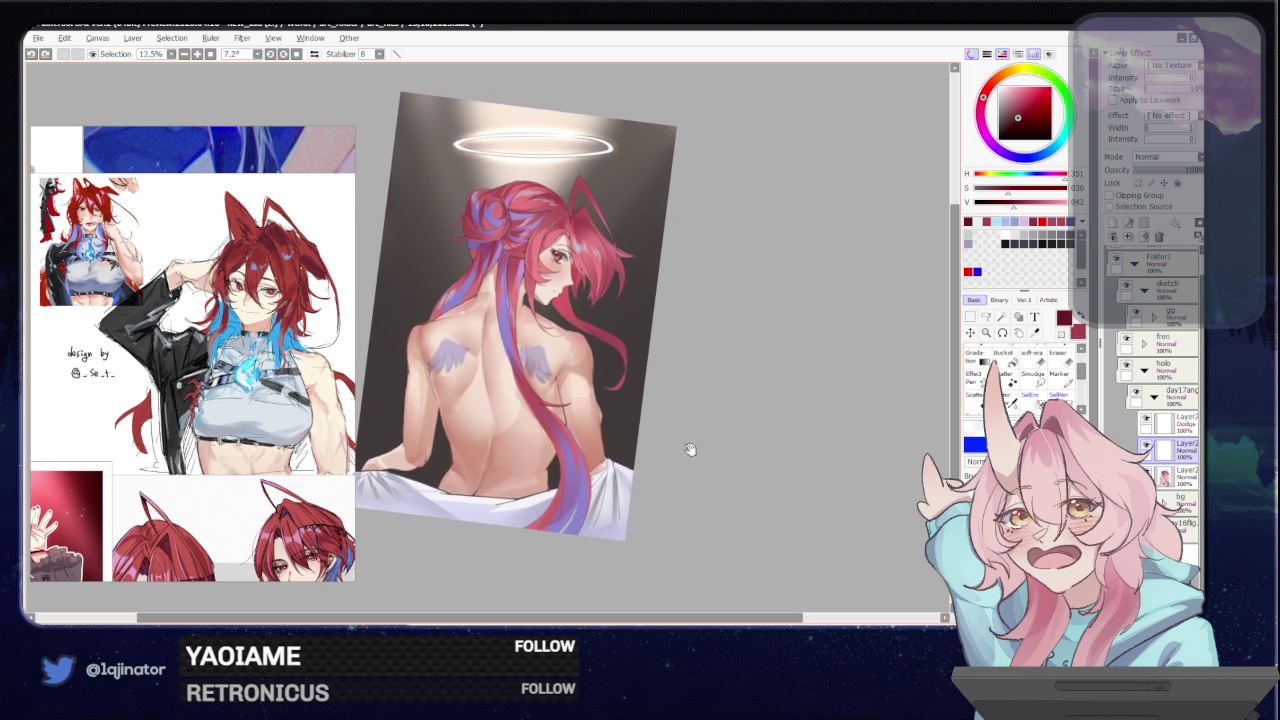
- Reset the canvas rotation to upright and recentre the illustration in view
click(296, 54)
drag(674, 403, 706, 449)
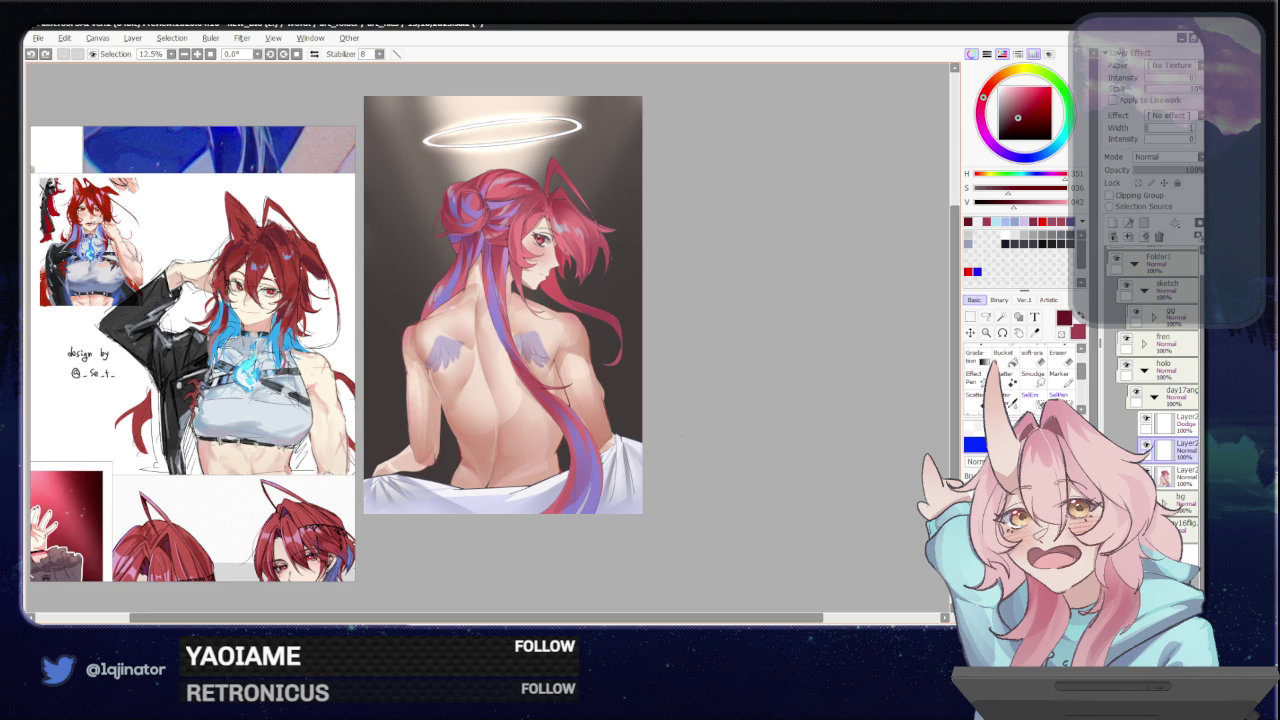
mouse_move(753, 488)
mouse_down()
mouse_move(780, 448)
mouse_move(748, 477)
mouse_move(558, 496)
mouse_up()
scroll(489, 336, up, 1)
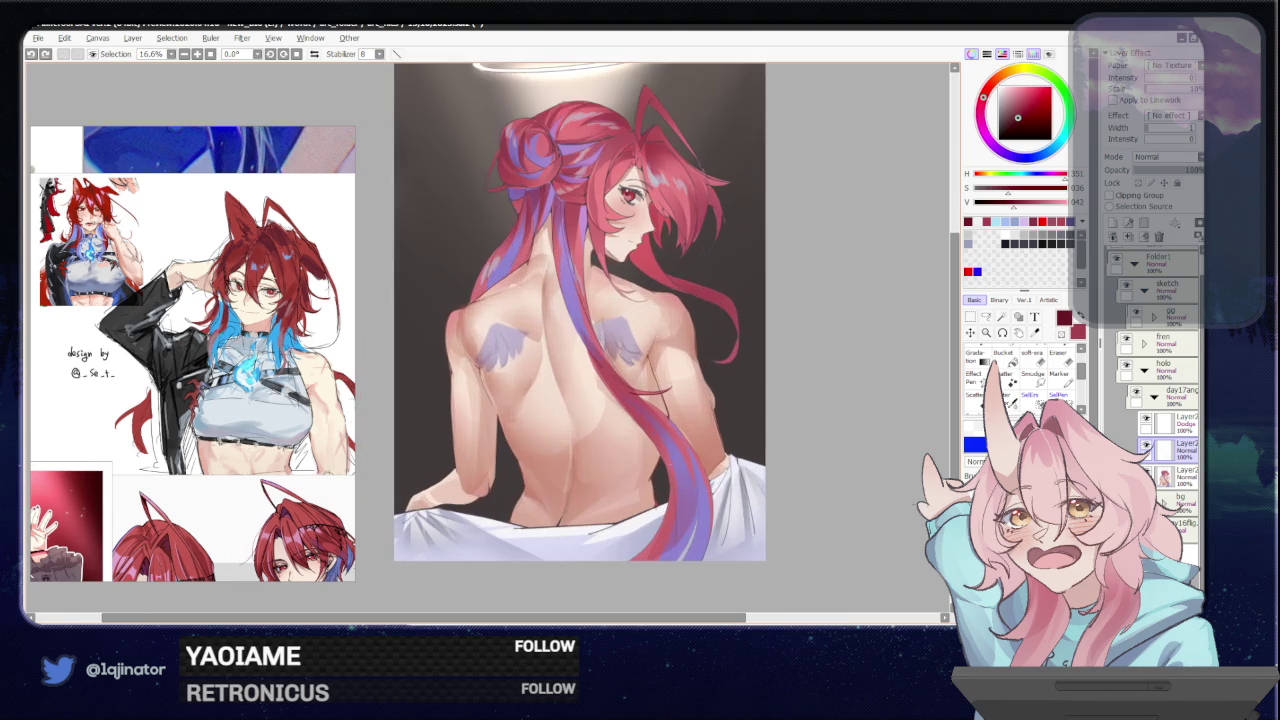
- Pick a dark muted purple and lasso a region along the sheet's bottom edge for painting
alt+click(484, 516)
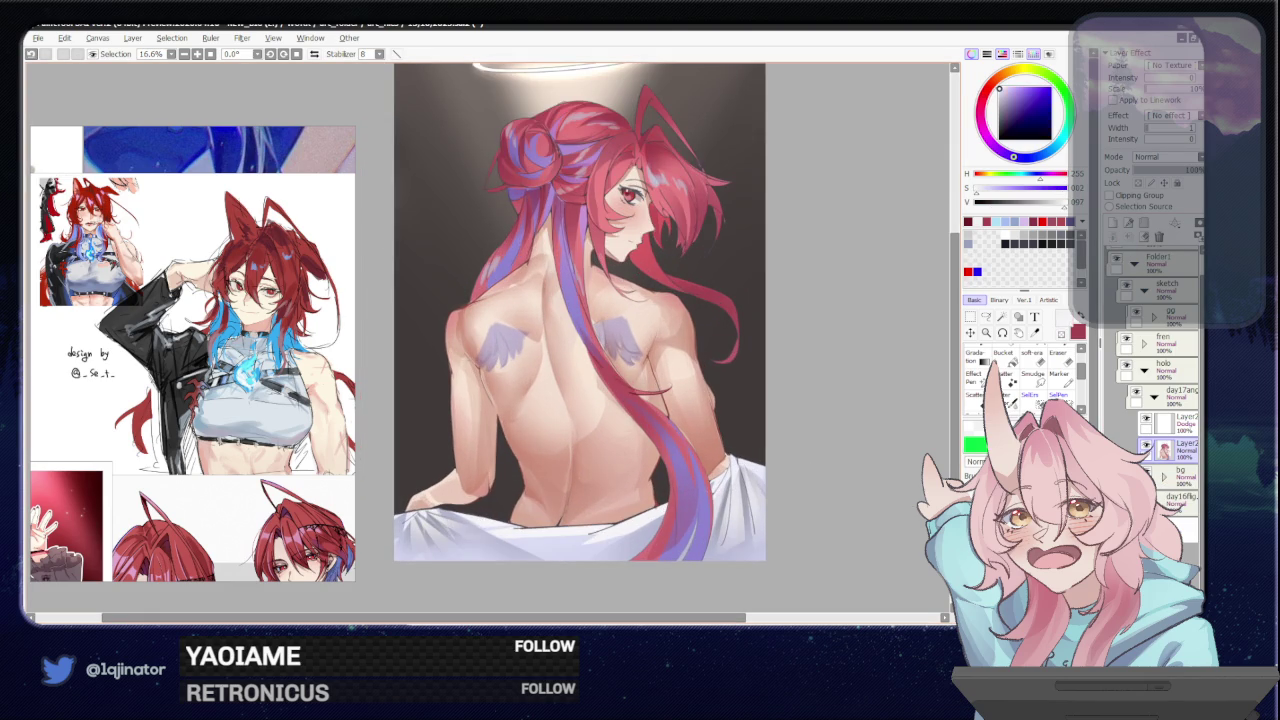
key(a)
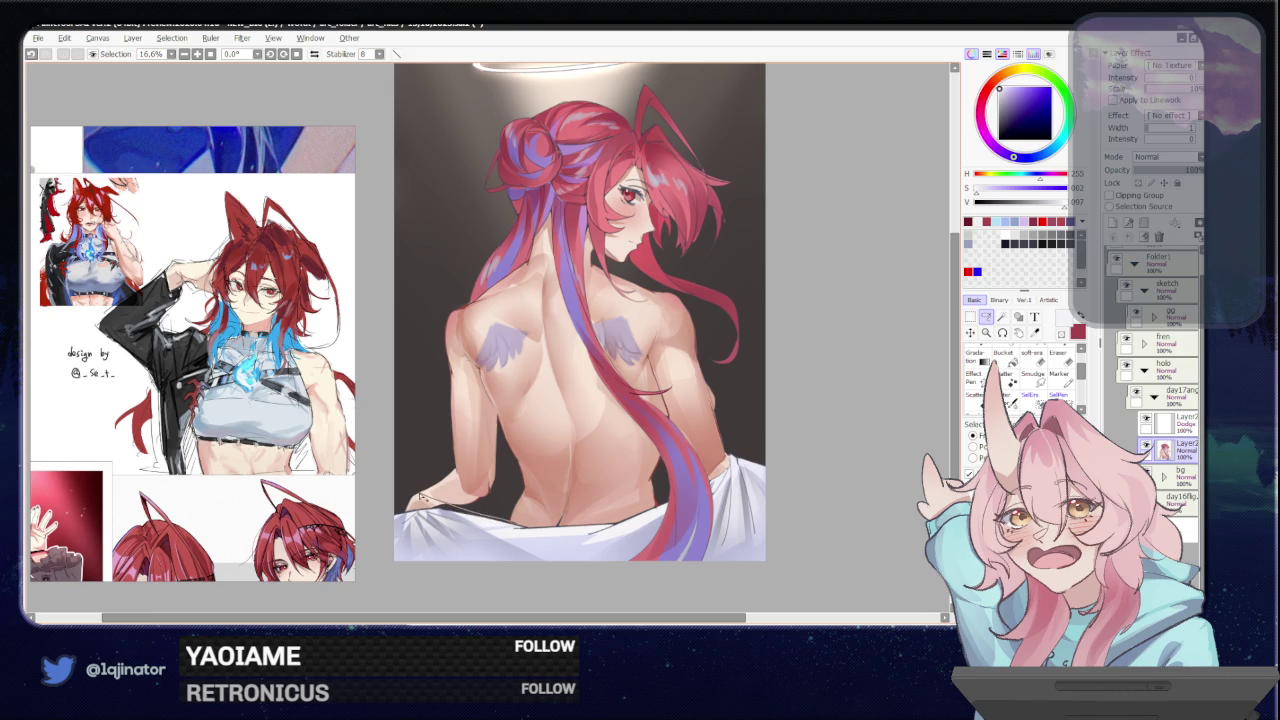
drag(381, 531, 478, 522)
key(b)
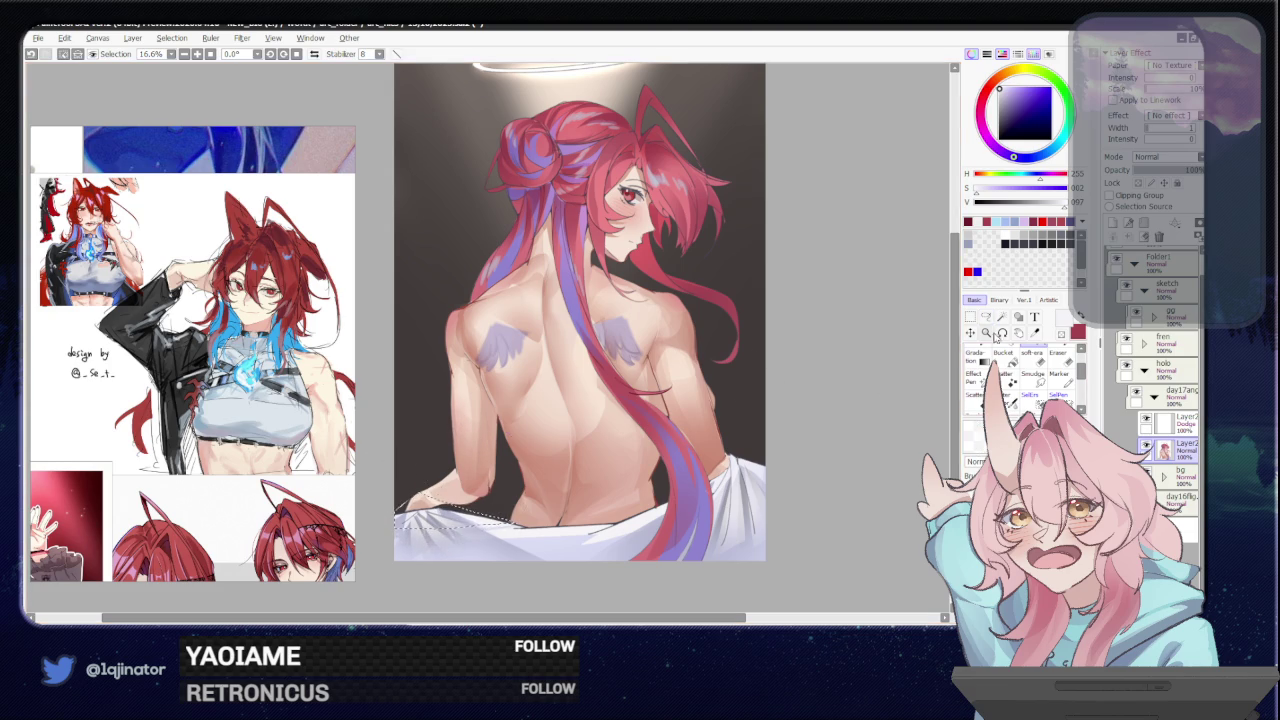
click(986, 316)
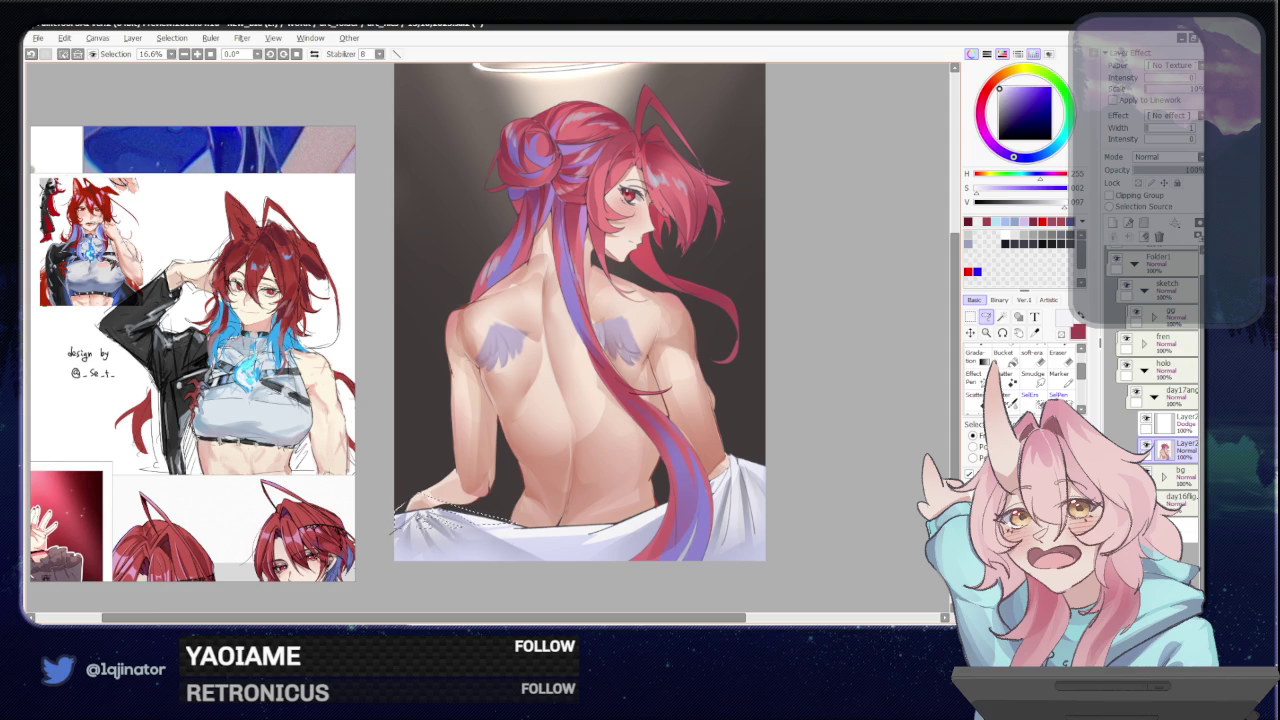
key(b)
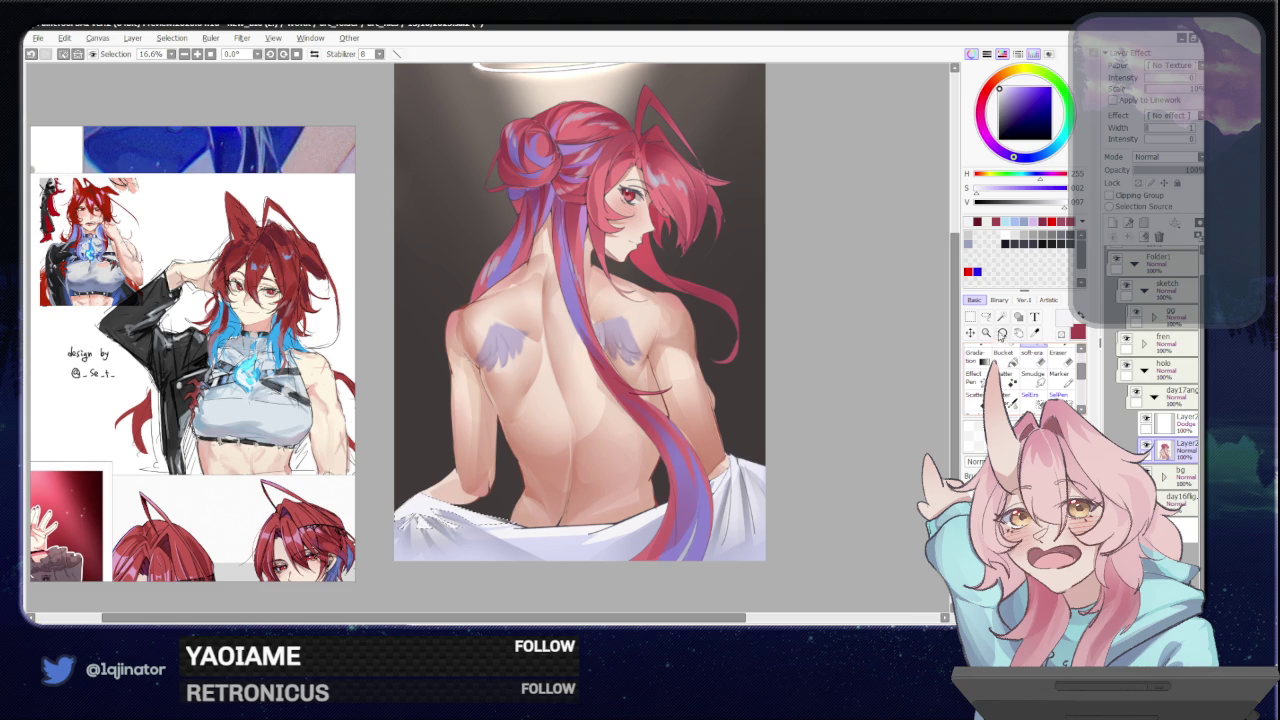
click(986, 317)
- Clear the sheet selection and draw a new freehand selection near the sheet
key(ctrl+d)
key(b)
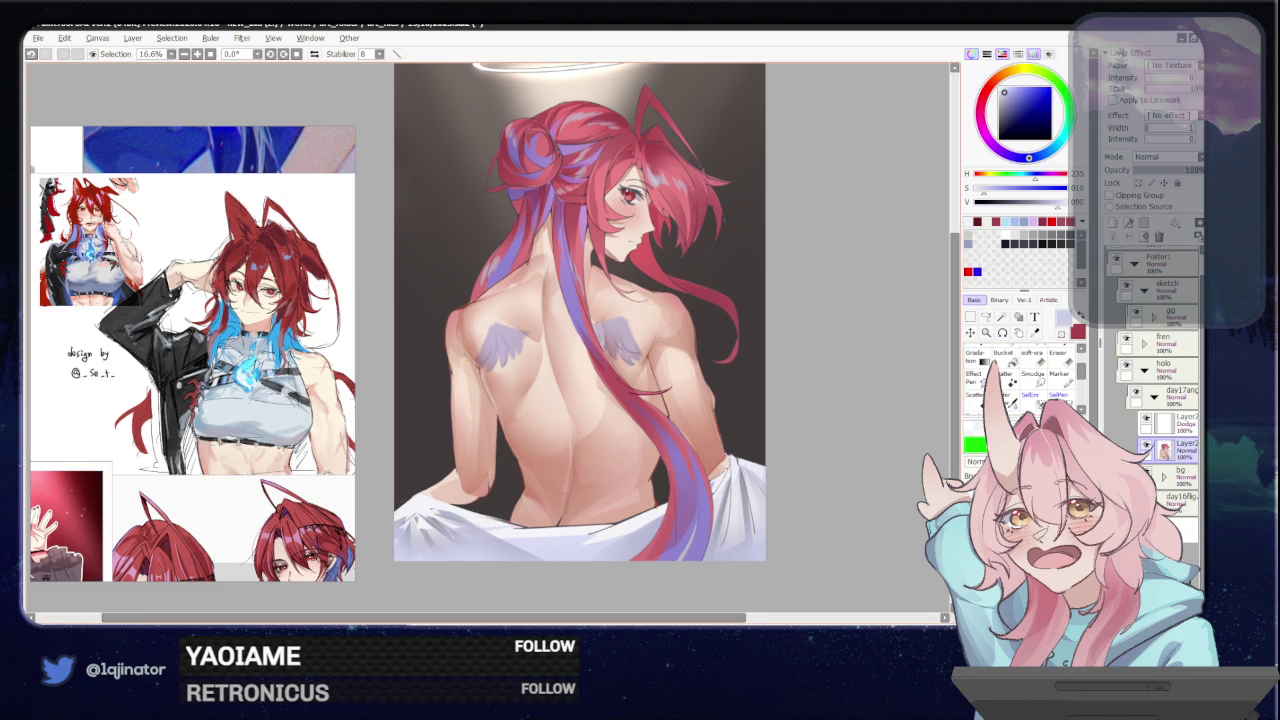
click(986, 317)
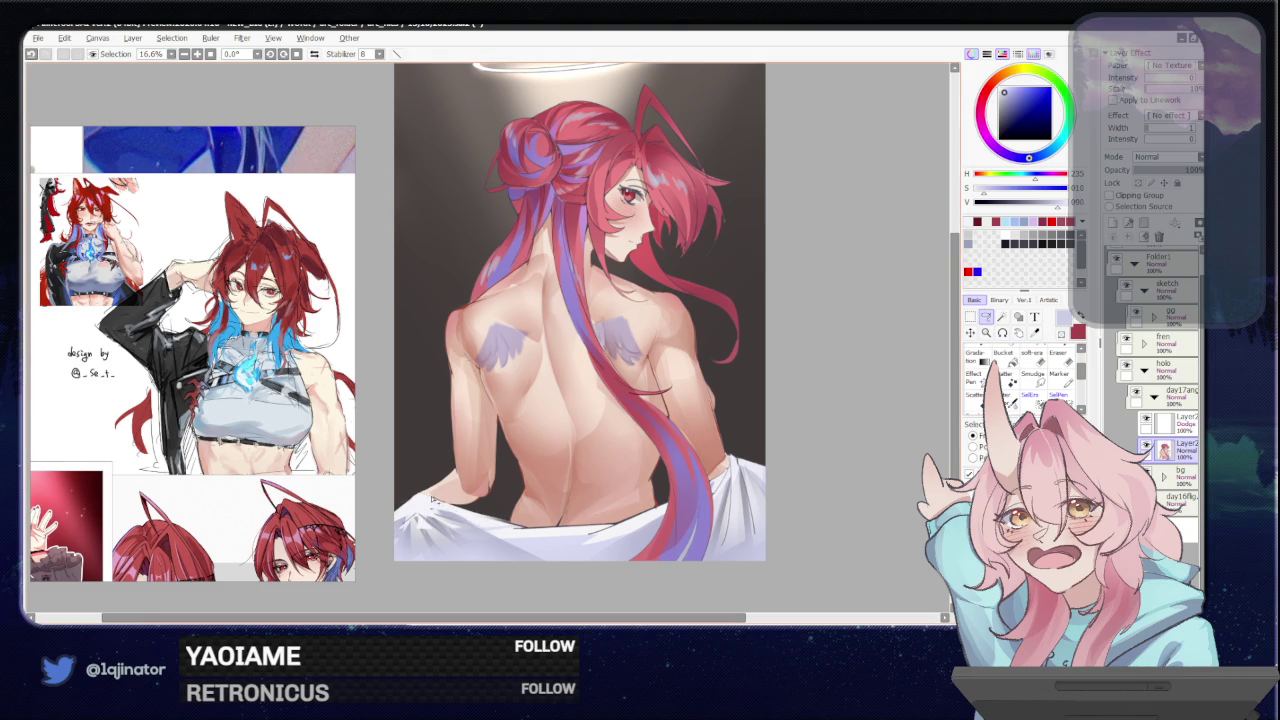
click(1003, 357)
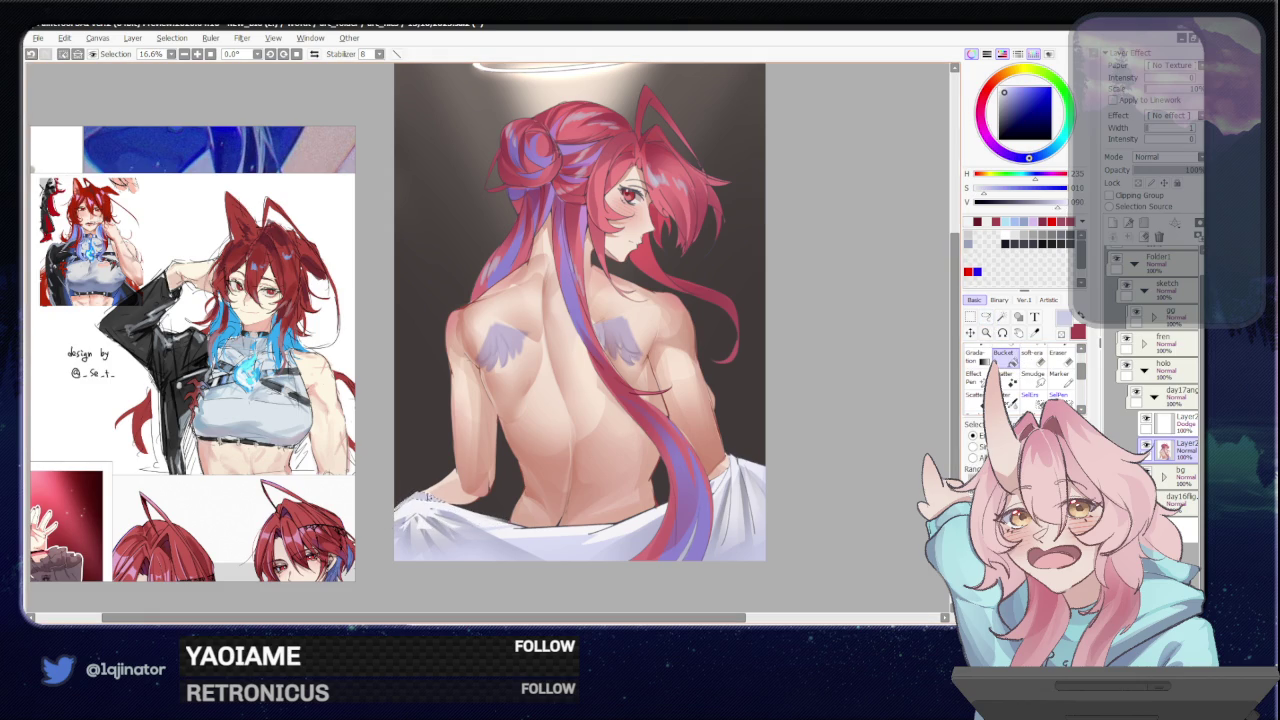
click(986, 317)
drag(881, 436, 786, 429)
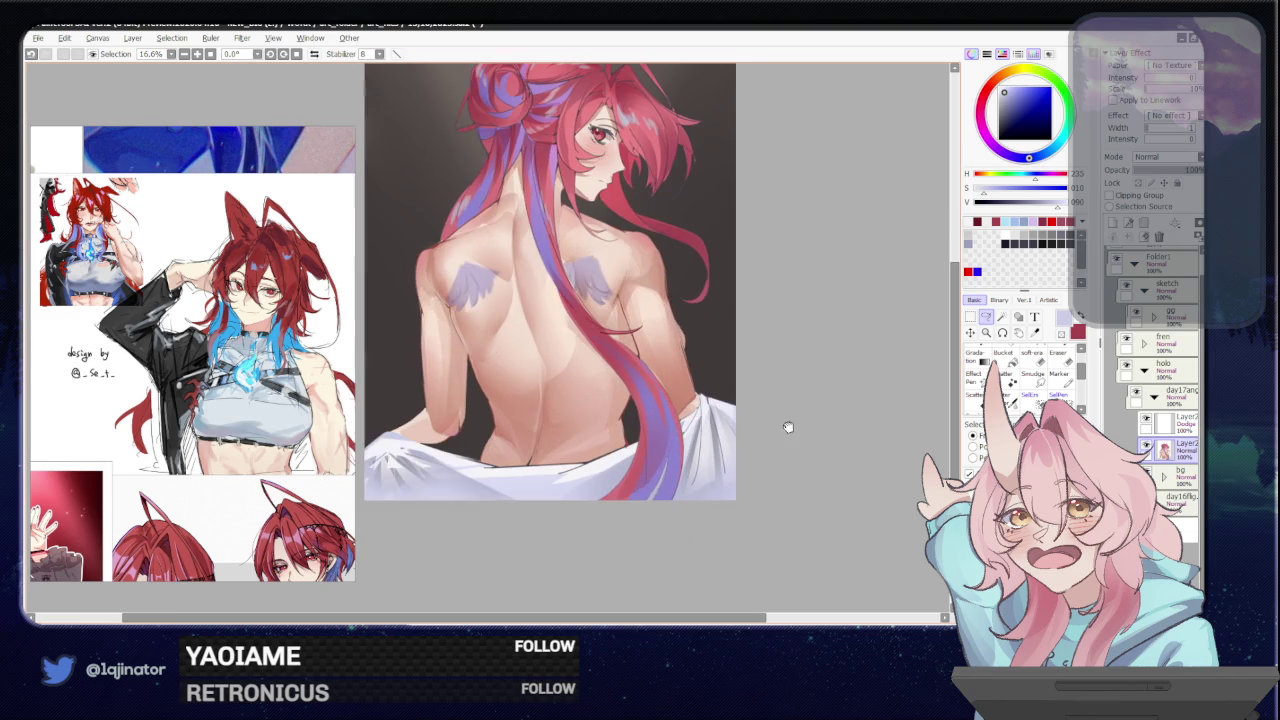
- Pick a near-white colour and refine the sheet's edges inside the selection
alt+click(428, 451)
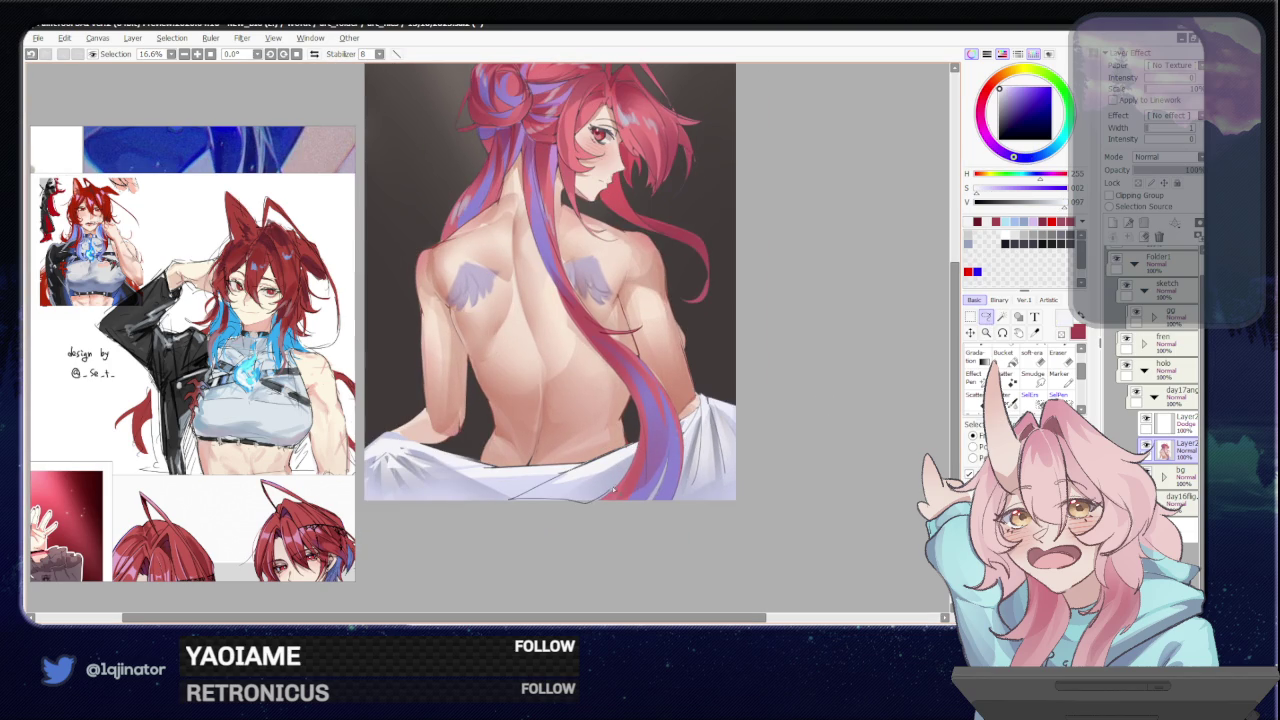
click(614, 489)
mouse_move(422, 450)
mouse_down()
mouse_move(532, 476)
mouse_move(533, 420)
mouse_up()
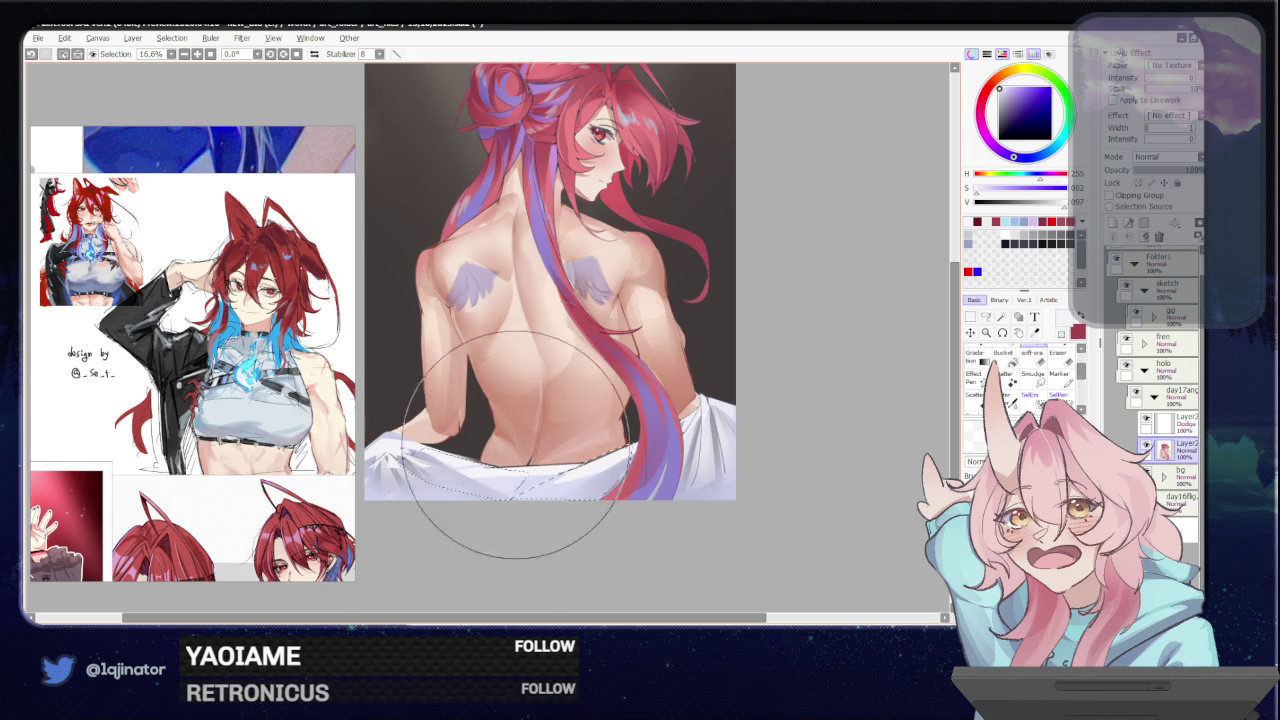
- Deselect, pan up to the halo, and sample a pale peach skin tone from the back
key(m)
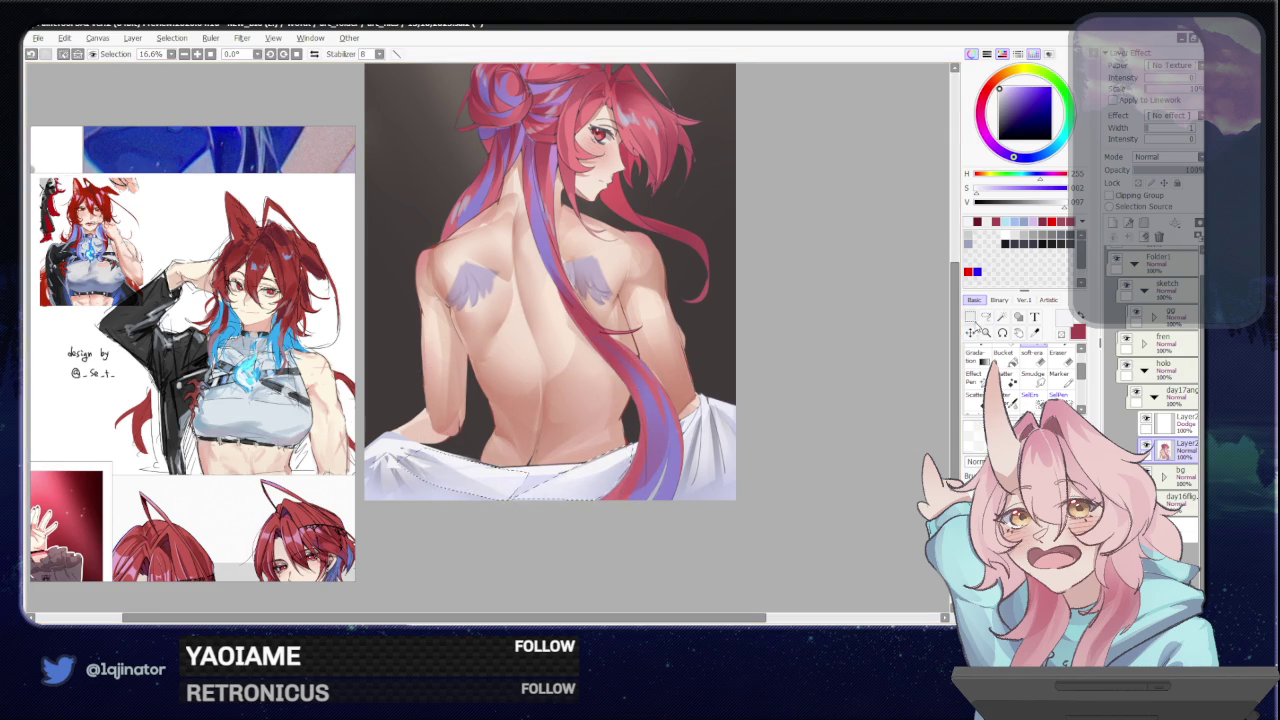
key(ctrl+d)
drag(846, 403, 764, 474)
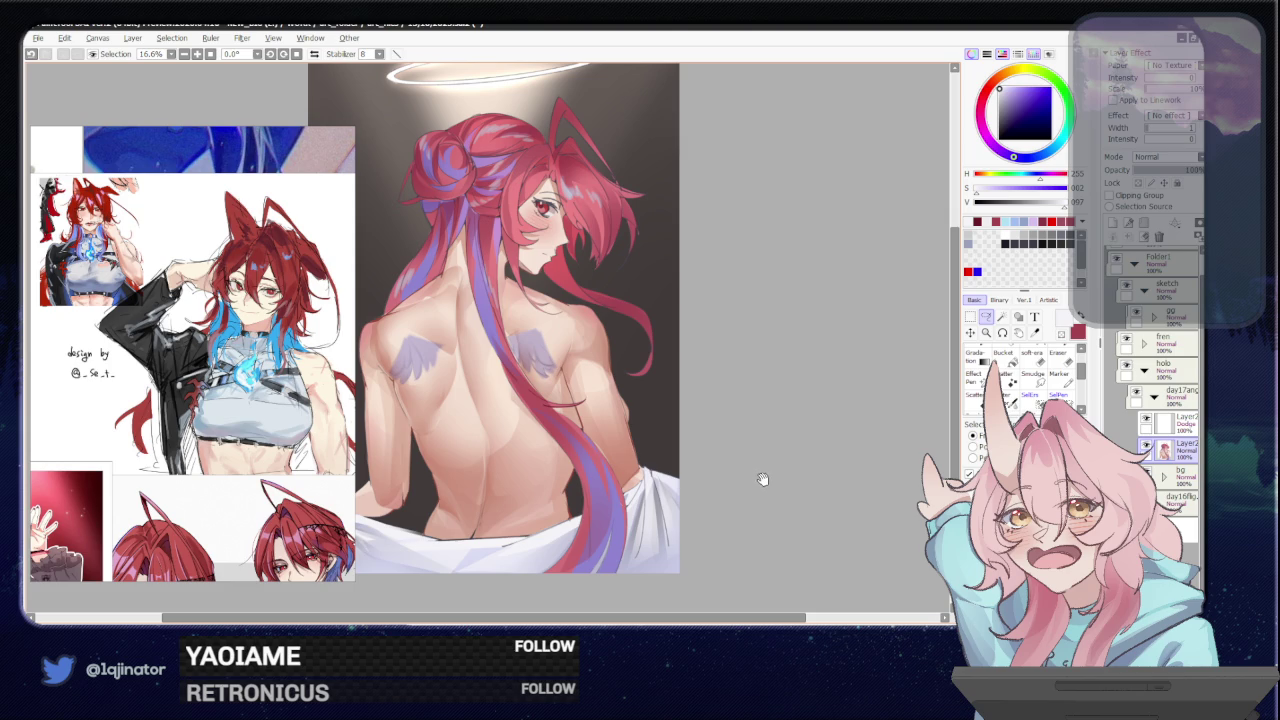
drag(645, 500, 660, 485)
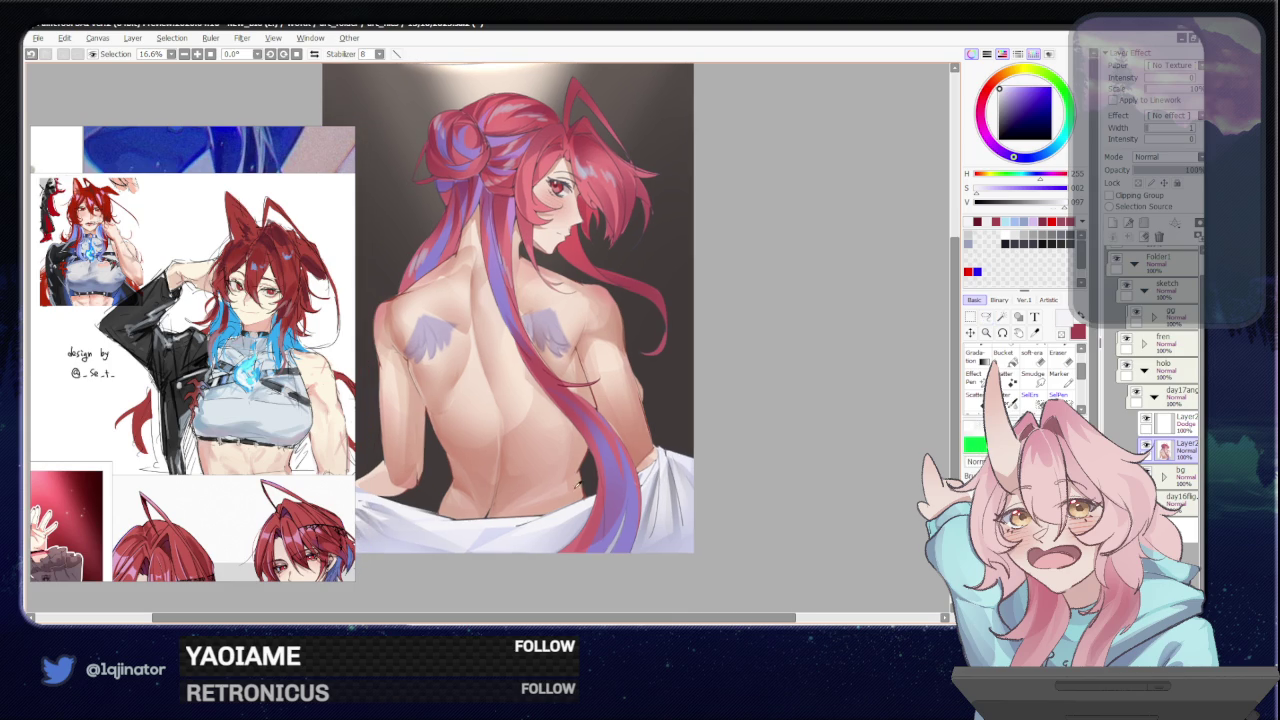
key(l)
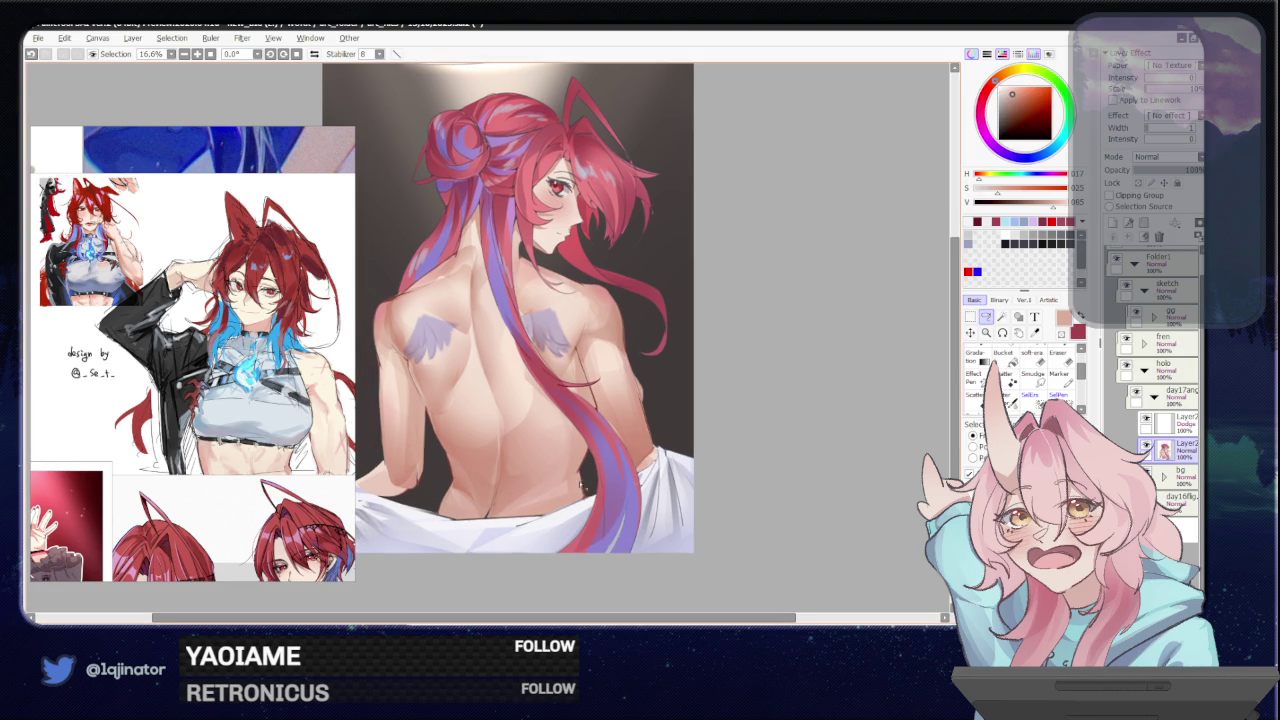
- Zoom to 25% on the lower back and lay strokes near the arm's outer edge
scroll(646, 425, down, 4)
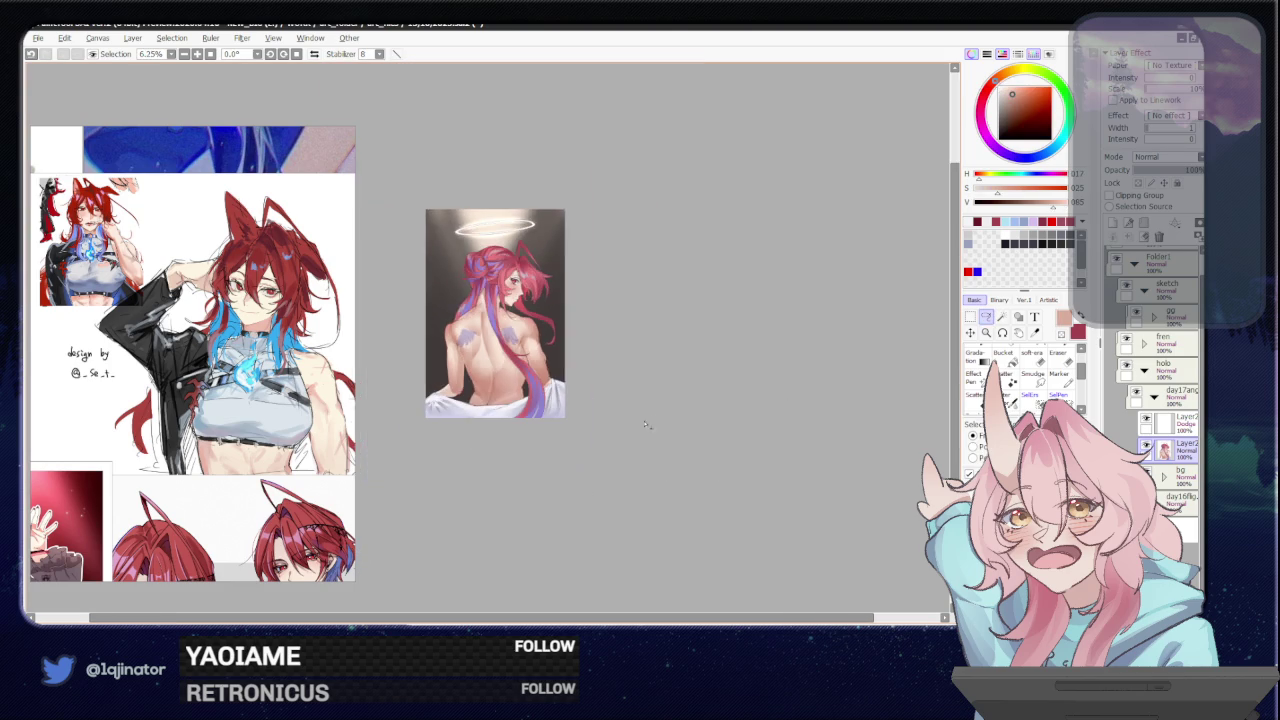
mouse_move(645, 415)
mouse_down()
mouse_move(603, 434)
mouse_move(611, 459)
mouse_move(586, 420)
mouse_move(593, 440)
mouse_move(586, 432)
mouse_up()
scroll(605, 461, up, 2)
scroll(605, 461, up, 2)
drag(548, 486, 565, 449)
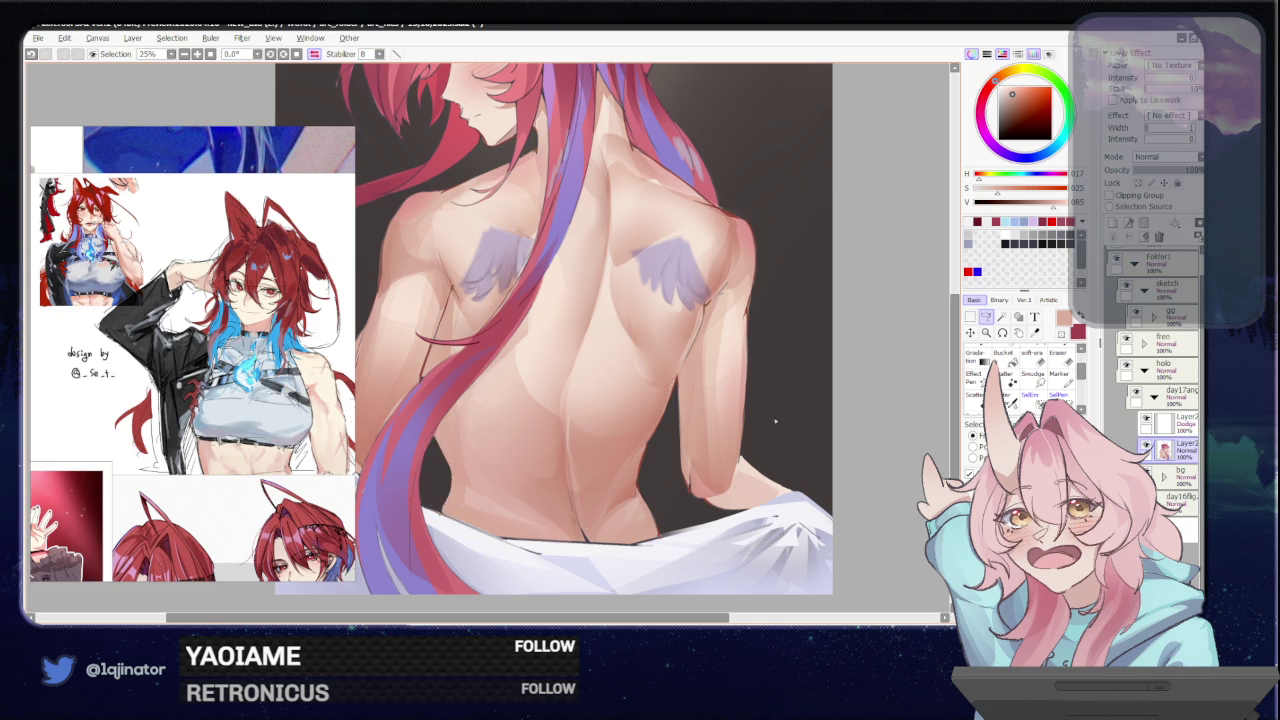
drag(718, 438, 658, 424)
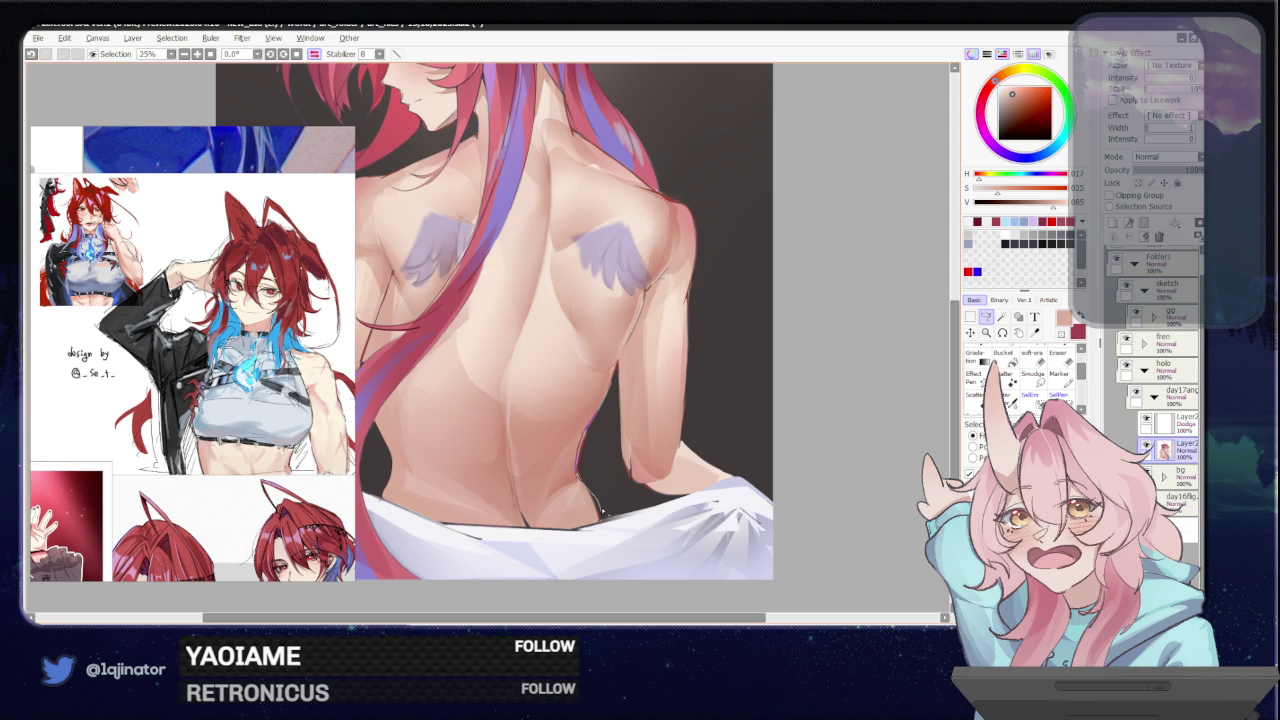
key(ctrl+z)
key(ctrl+y)
drag(680, 455, 656, 468)
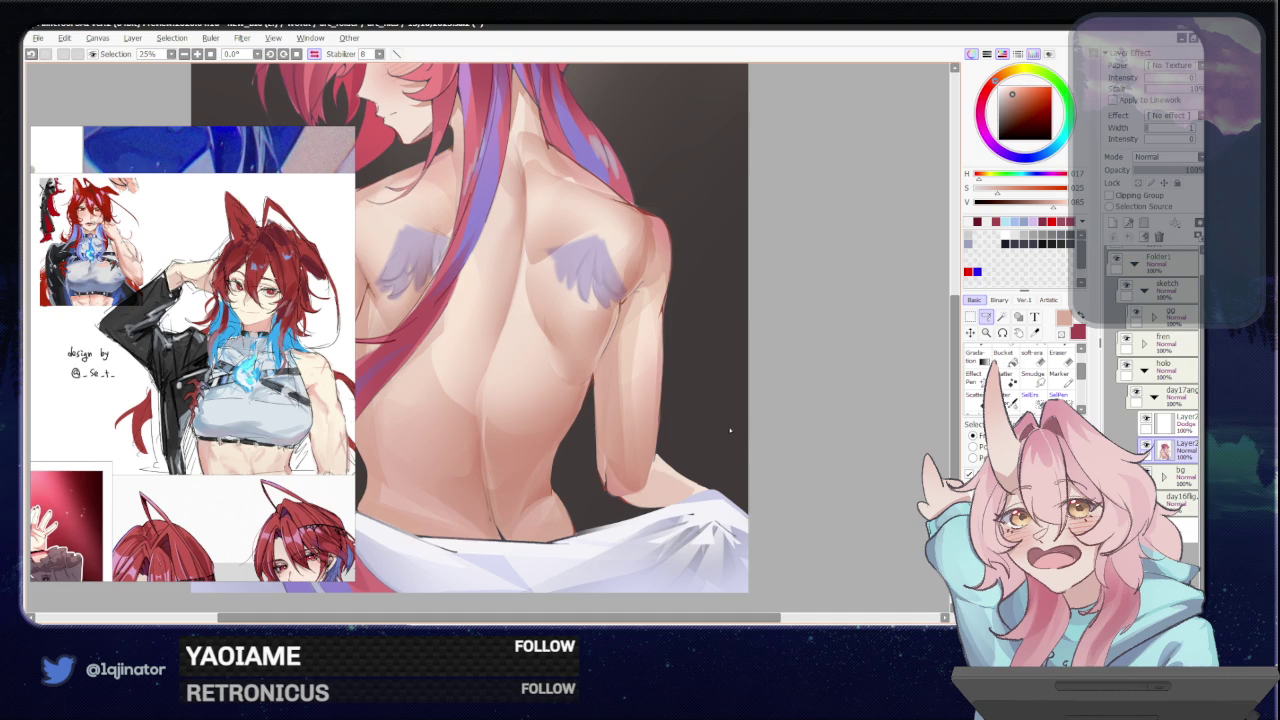
- Sample a light skin tone, lasso the arm's outer edge, paint it, and deselect
key(b)
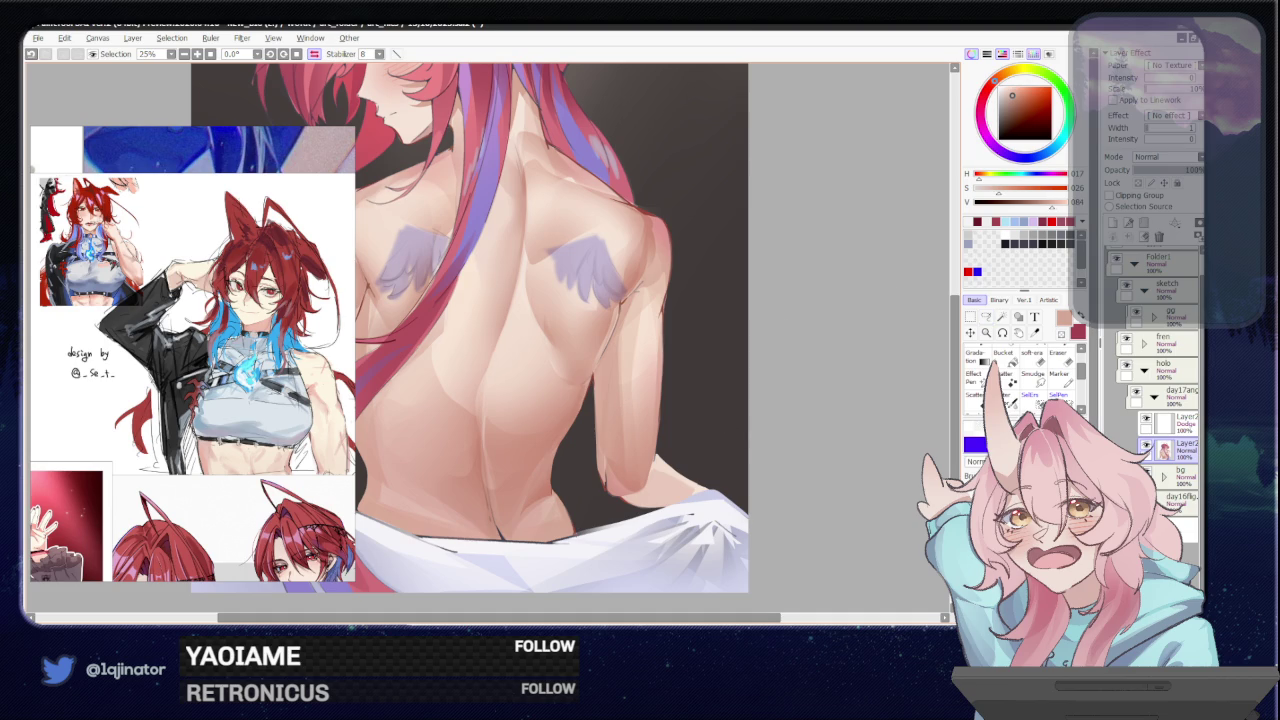
alt+click(649, 331)
key(l)
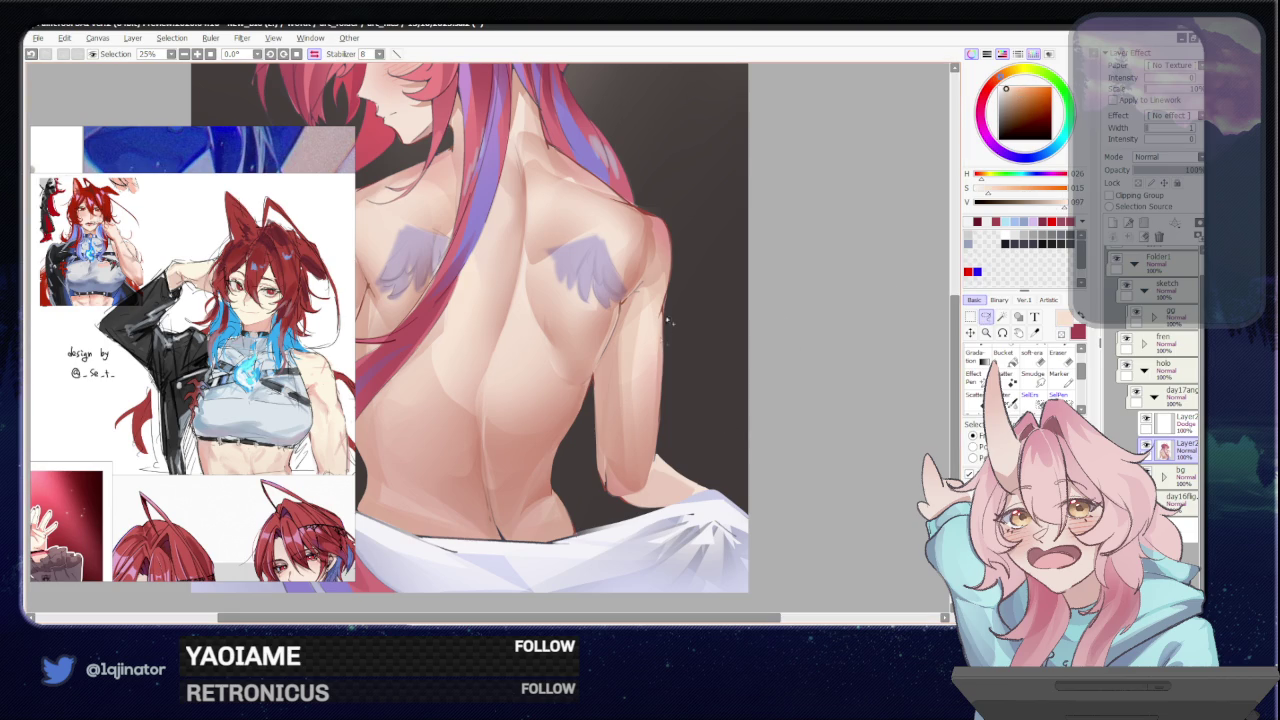
drag(661, 350, 620, 402)
drag(649, 453, 615, 330)
key(b)
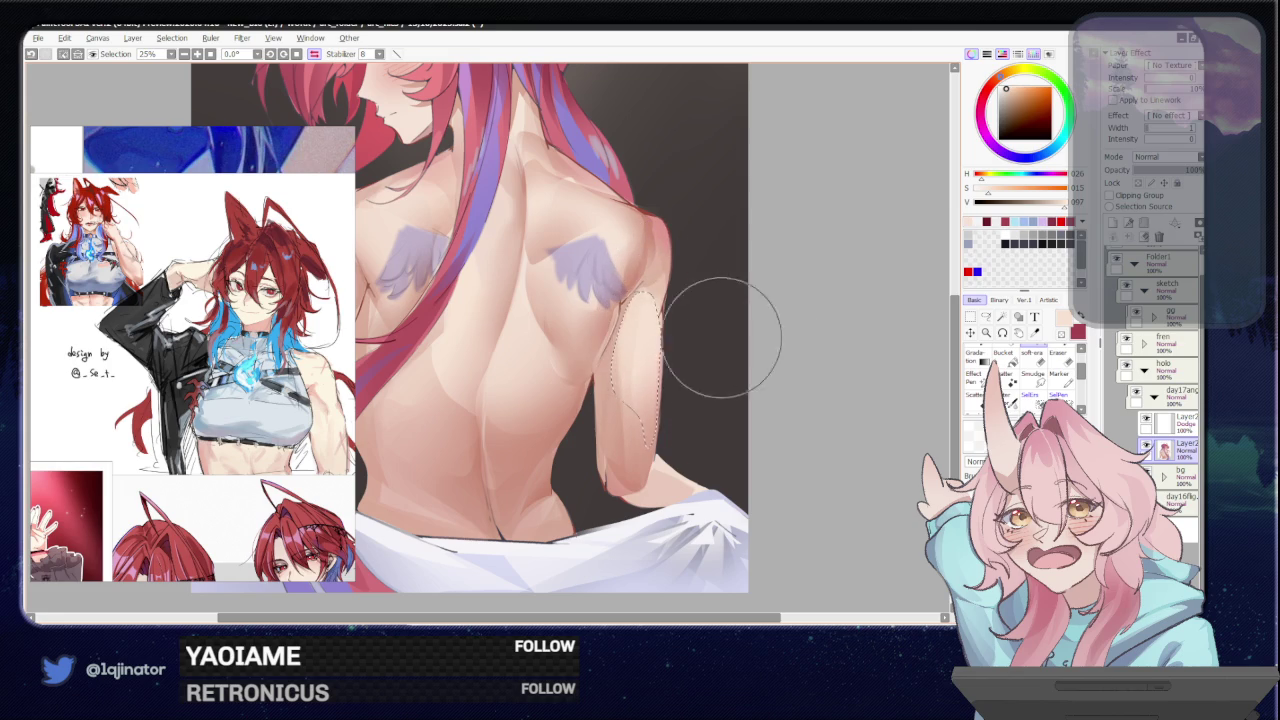
click(985, 318)
key(ctrl+d)
- Paint a thin lassoed strip along the arm edge in a muted skin tone, then zoom out
alt+click(613, 413)
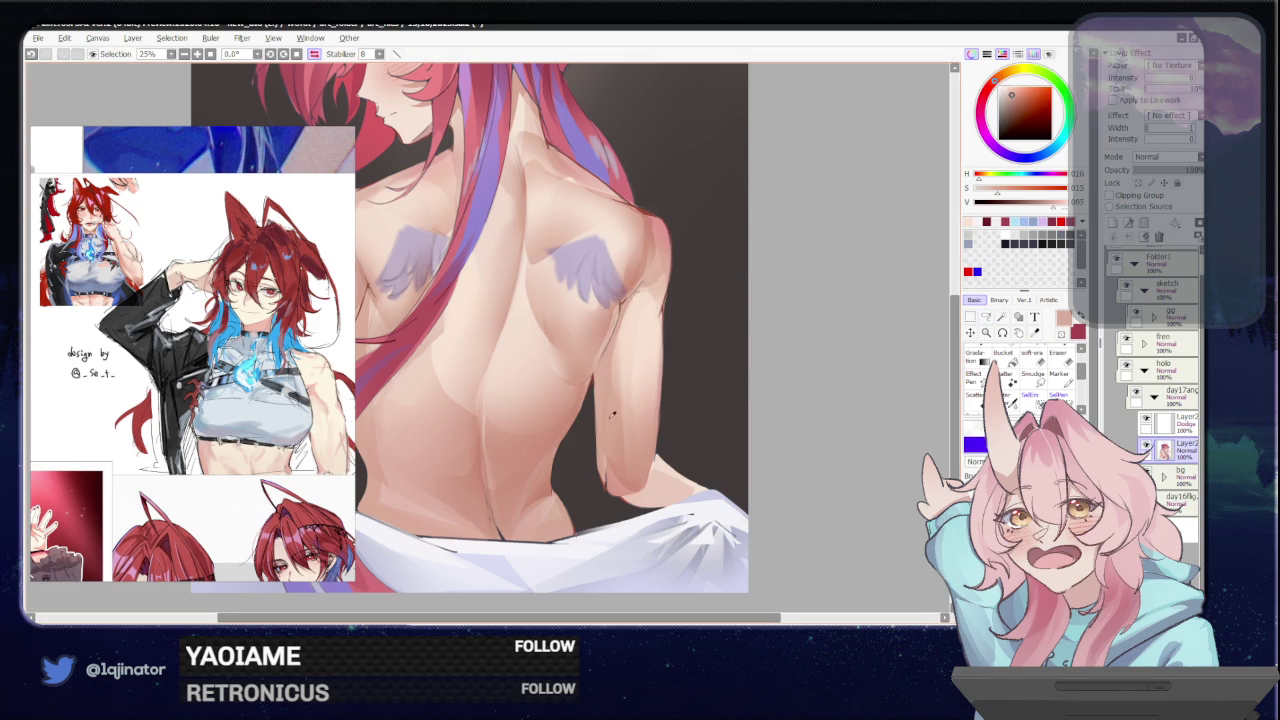
click(986, 316)
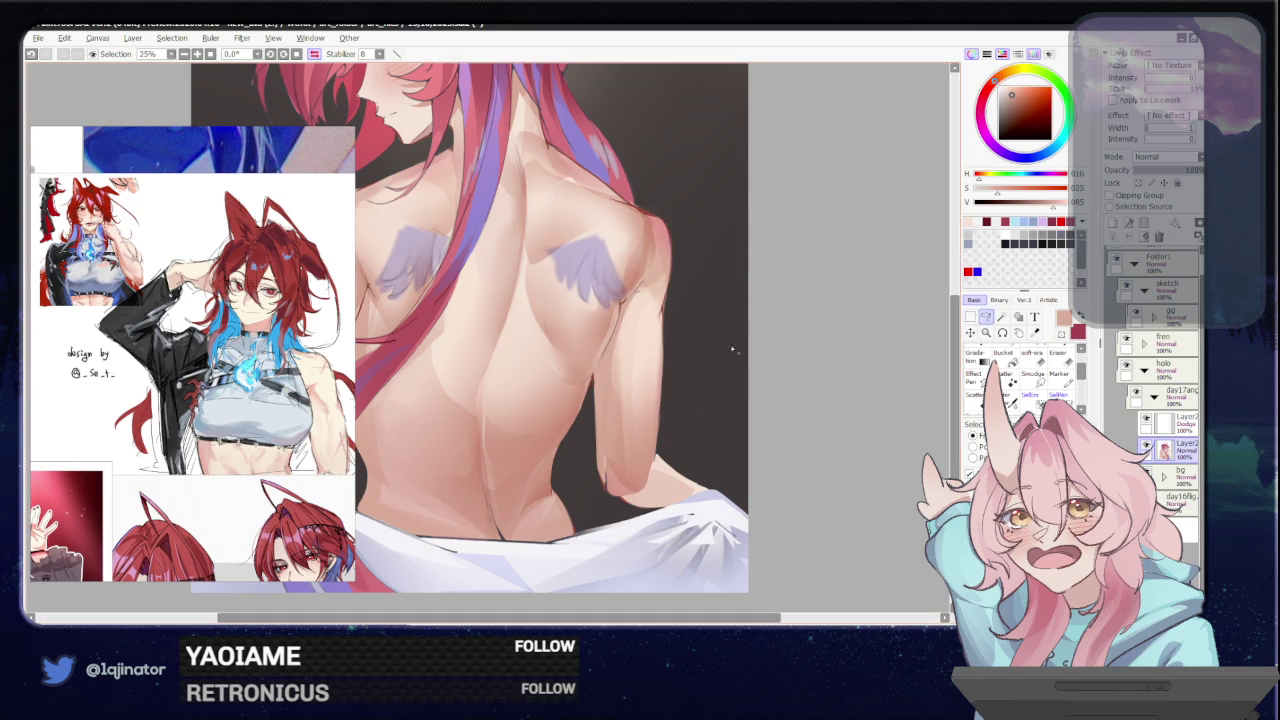
drag(663, 318, 655, 440)
key(b)
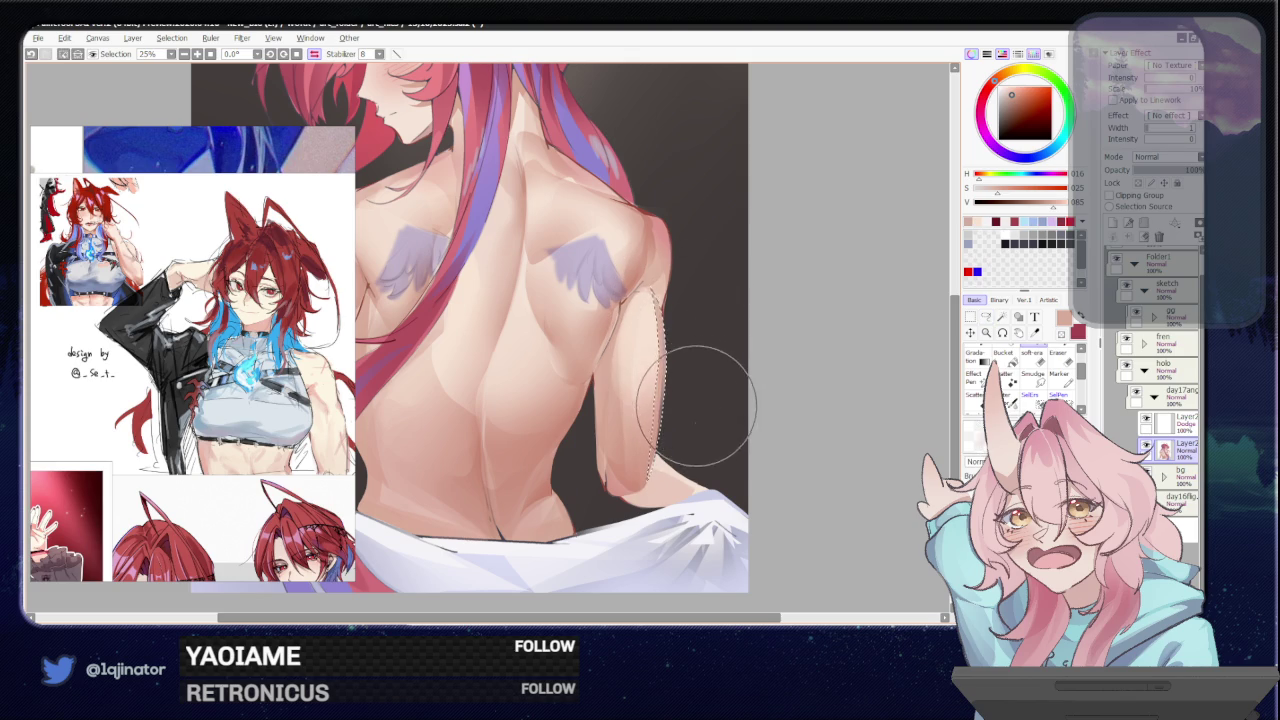
key(ctrl+d)
key(minus)
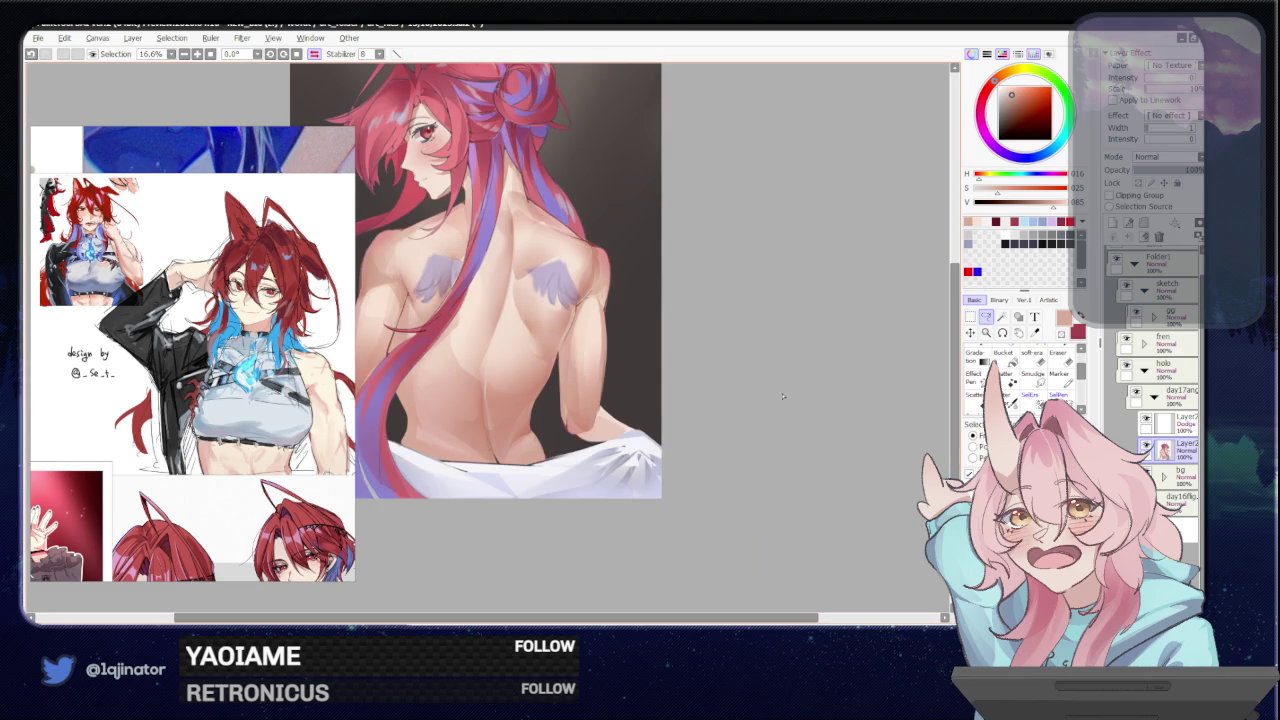
- Sample a darker skin tone and paint a lassoed area along the mid-back spine
drag(498, 457, 591, 464)
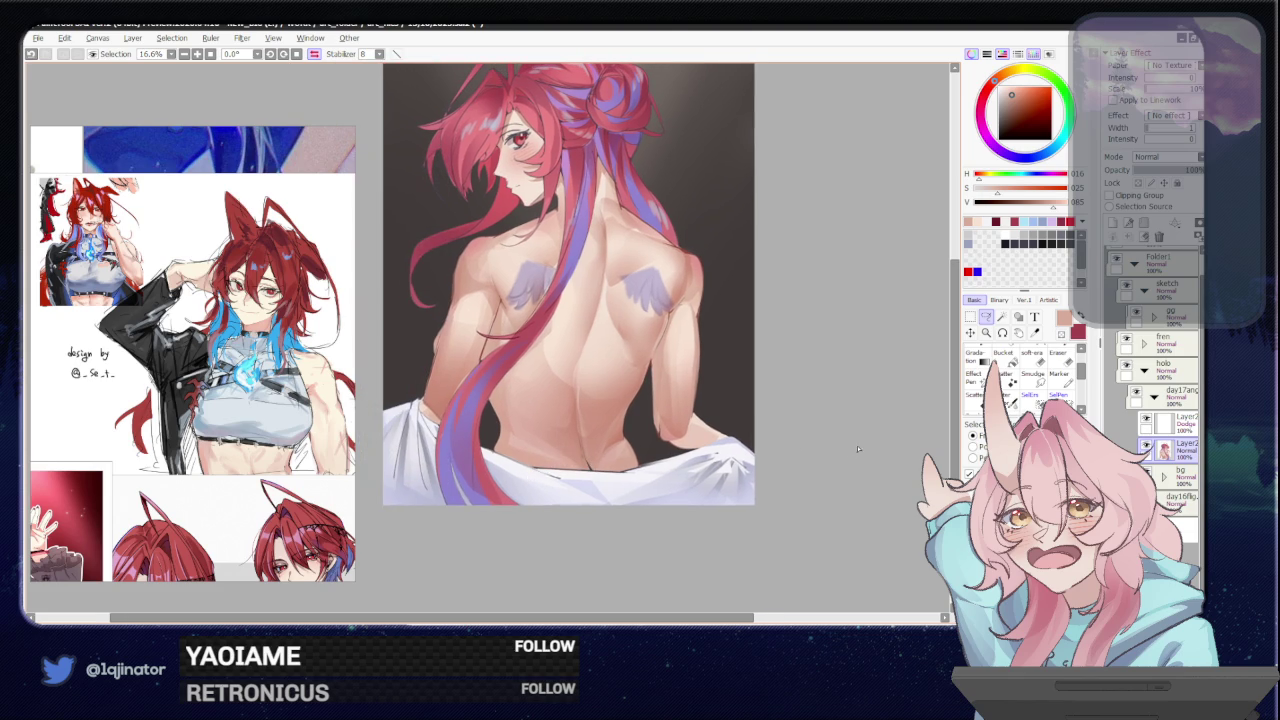
drag(842, 440, 767, 464)
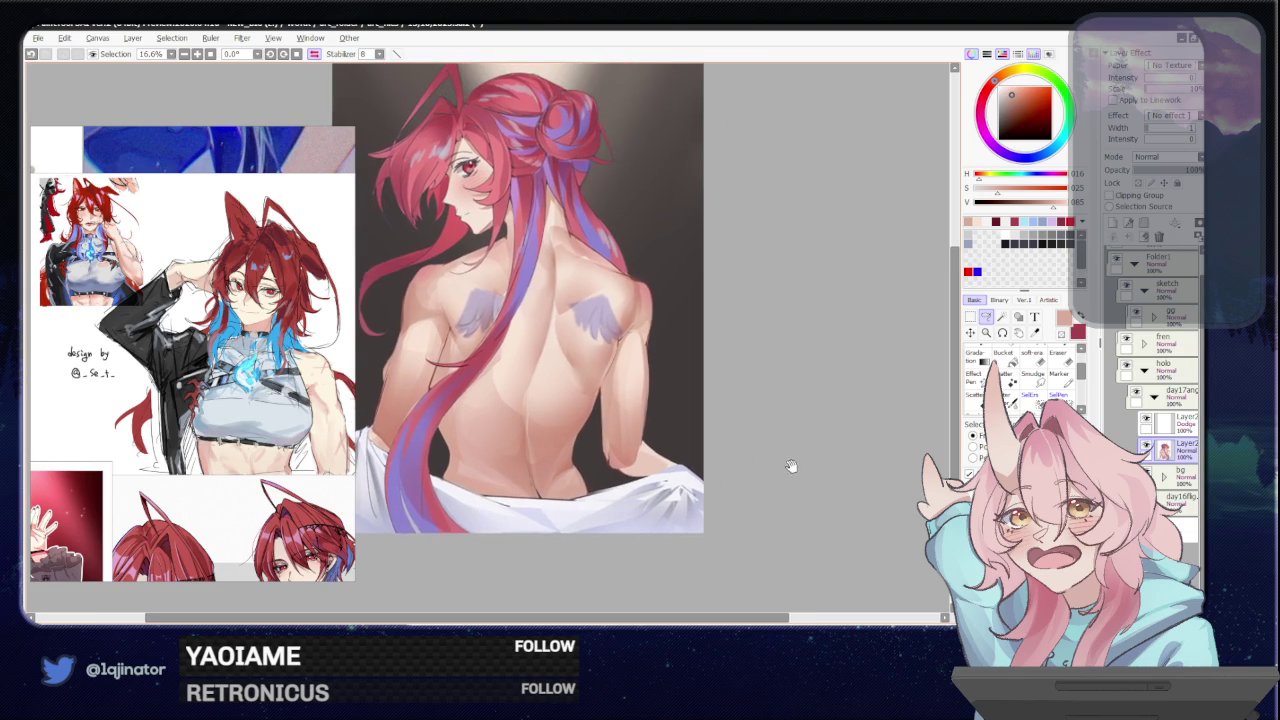
scroll(761, 468, up, 2)
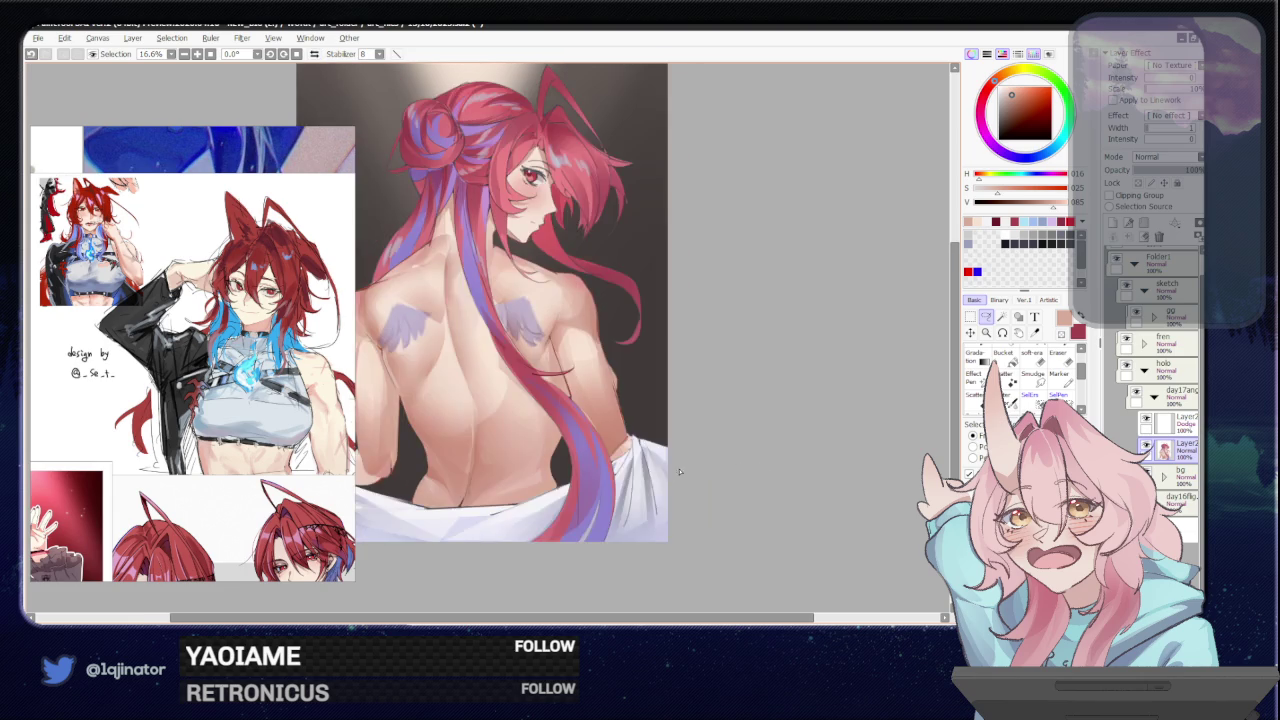
alt+click(518, 495)
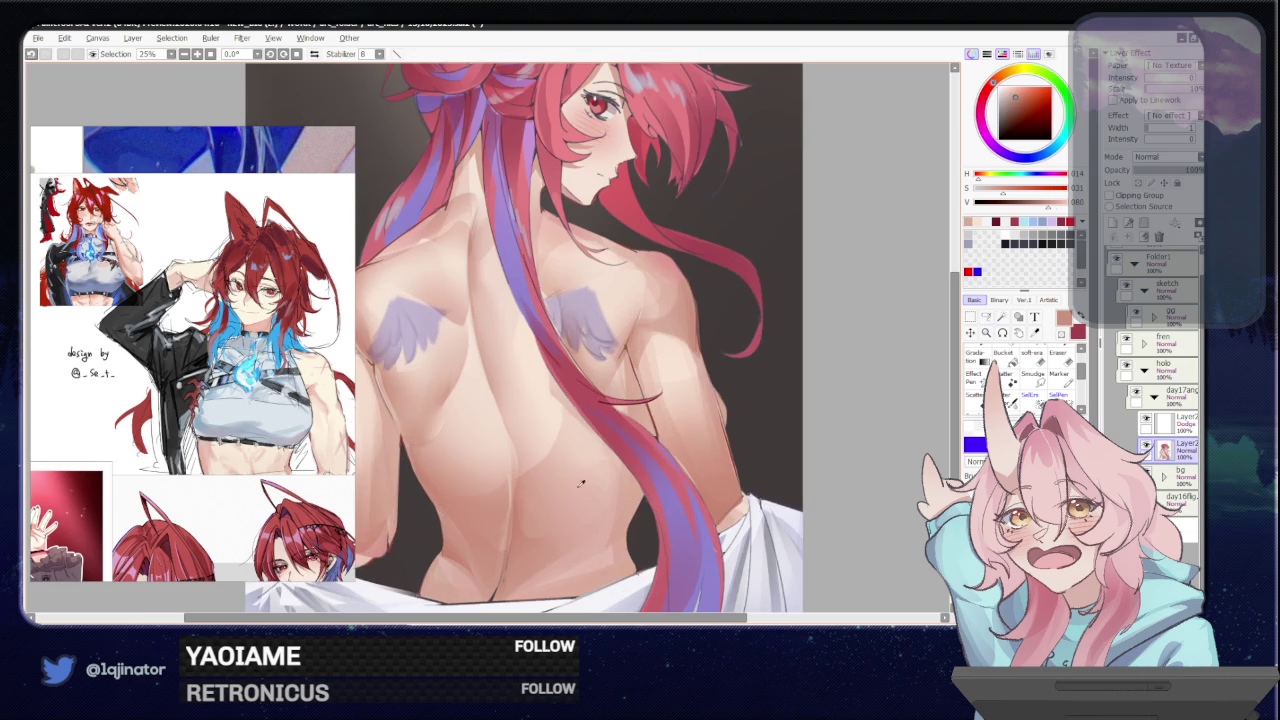
key(l)
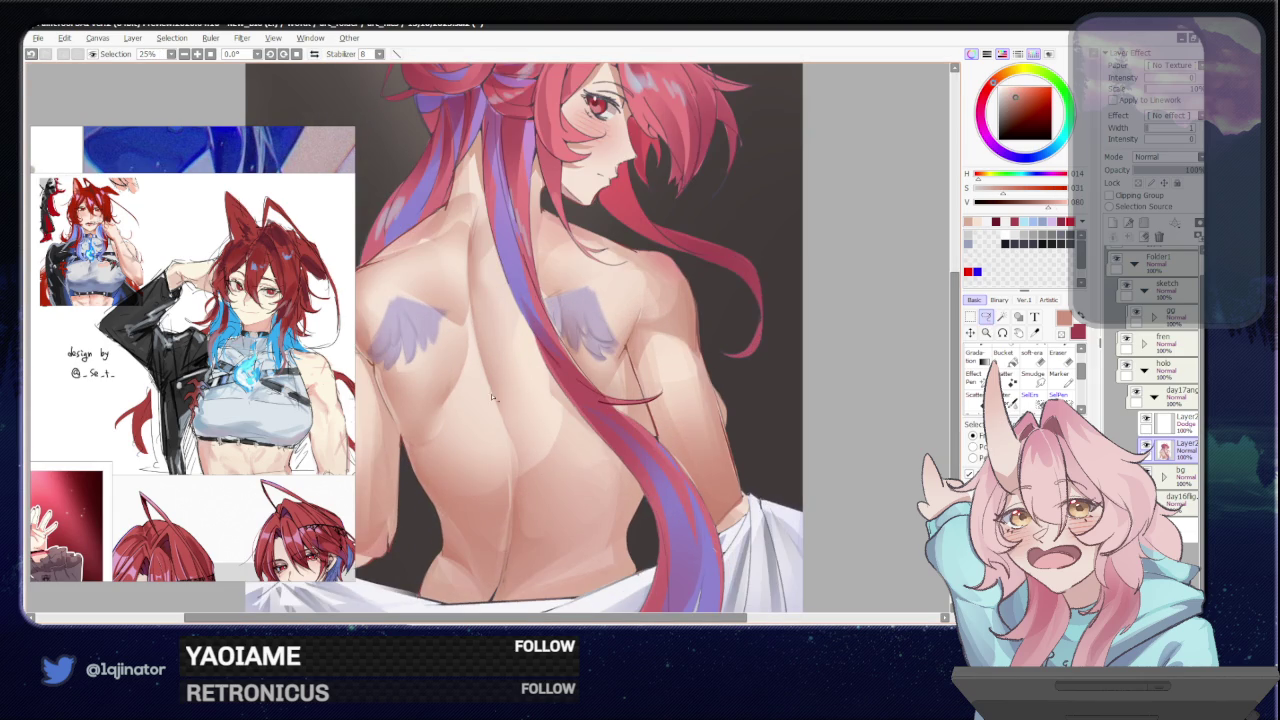
mouse_move(490, 389)
mouse_down()
mouse_move(494, 447)
mouse_move(514, 452)
mouse_up()
key(b)
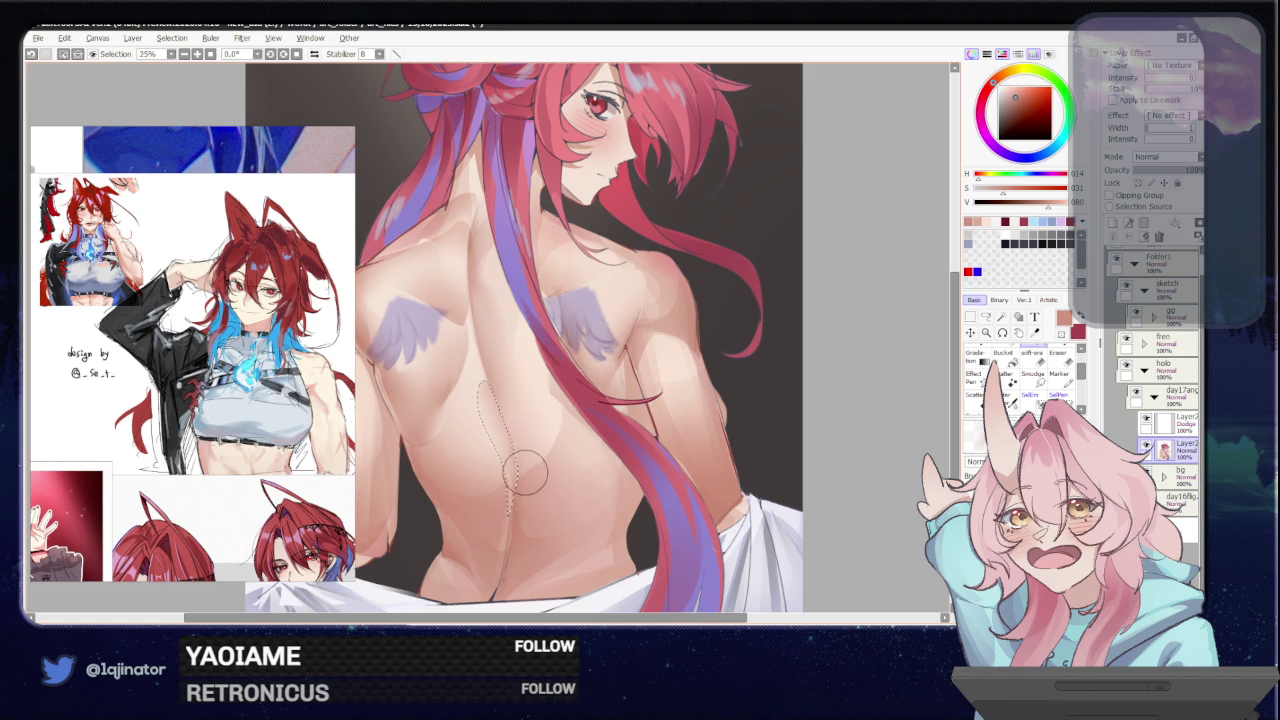
- Zoom out to the whole figure with the halo in view and hide the Dodge glow layer
scroll(898, 357, down, 1)
scroll(483, 398, up, 1)
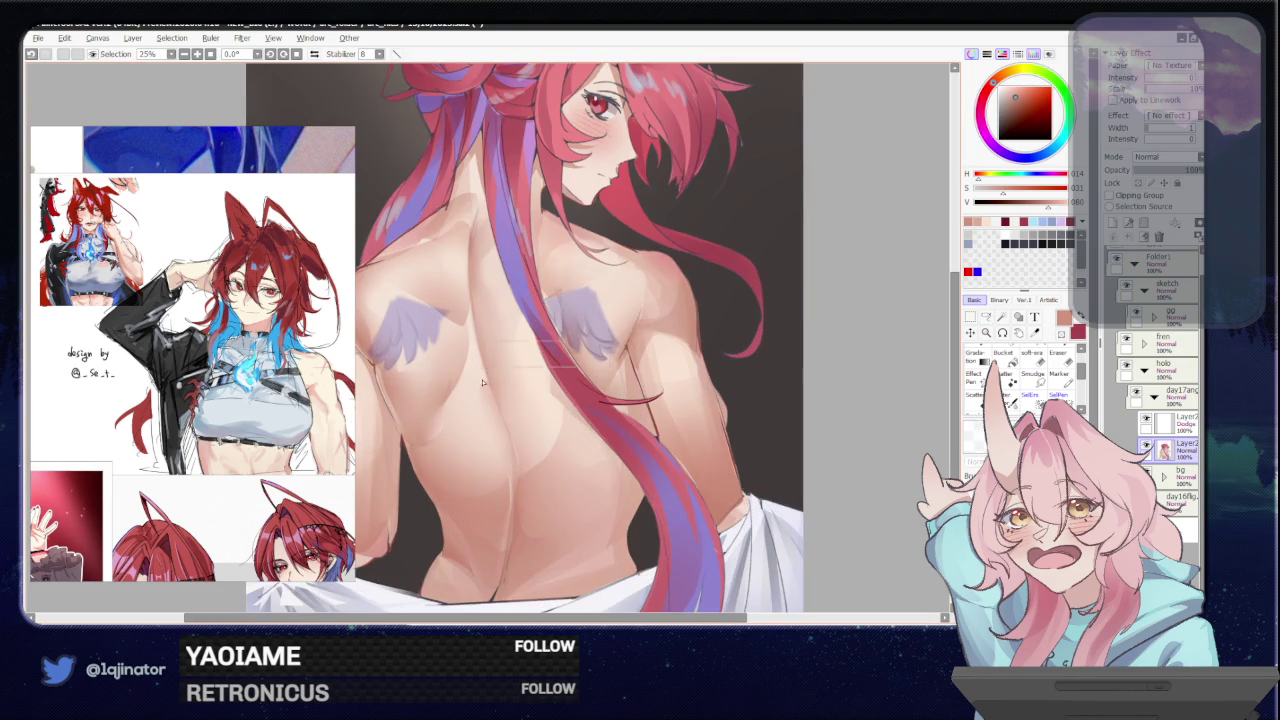
scroll(483, 398, down, 1)
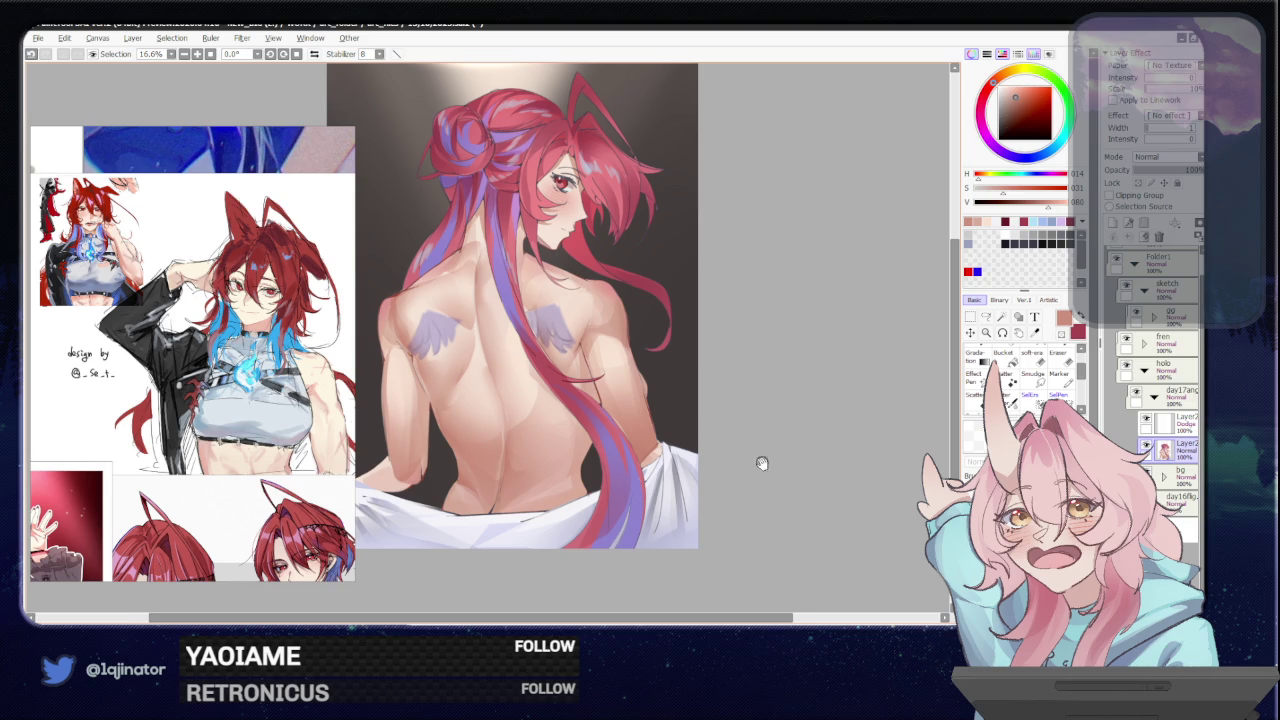
drag(760, 462, 771, 482)
click(1145, 420)
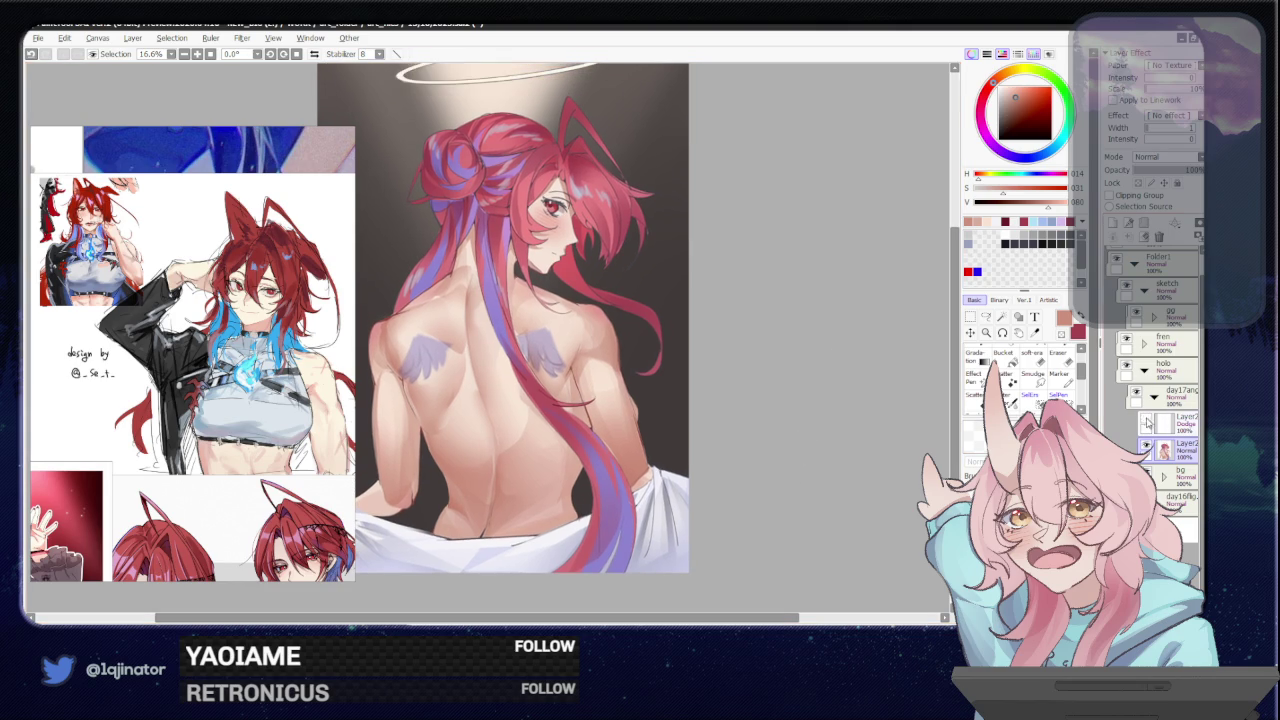